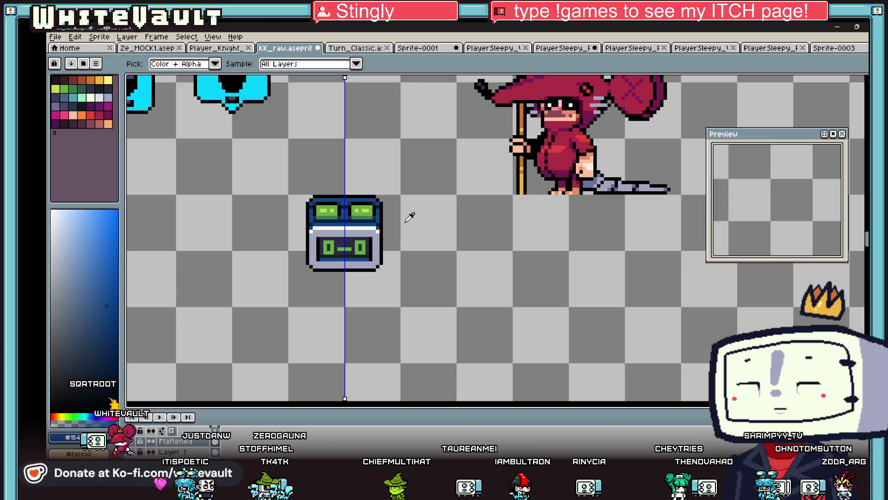
Step: Draw a black bottom outline under the robot using black picked from the sprite
scroll(365, 232, "down", 3)
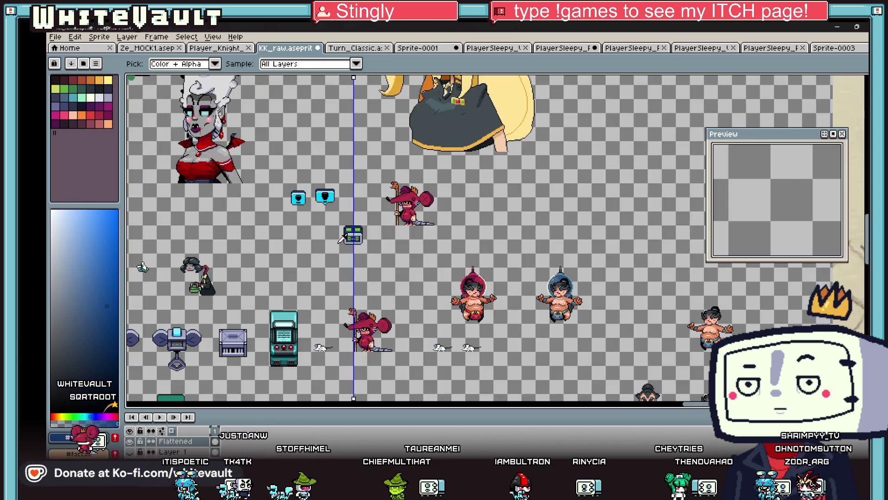
scroll(342, 238, "up", 4)
left_click(393, 249, "alt")
scroll(370, 263, "up", 1)
left_click_drag(382, 282, 437, 282)
Step: Paint a darker lavender strip beneath the robot's face panel
left_click(367, 242, "alt")
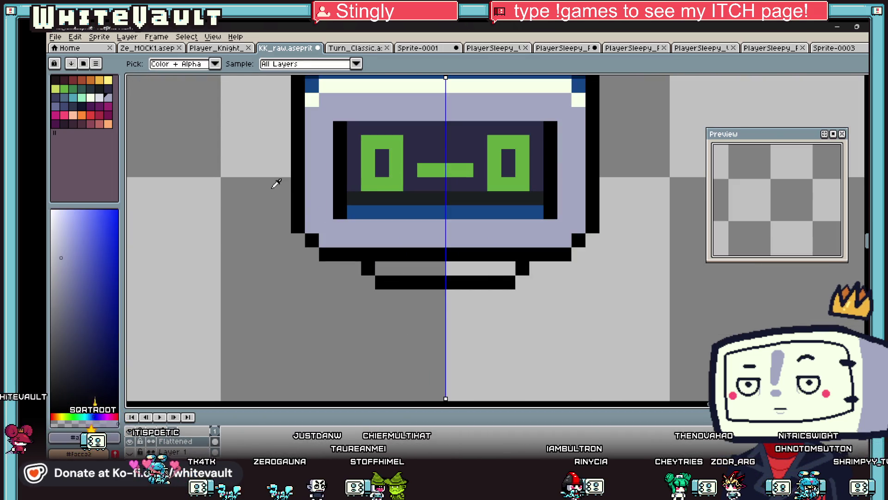
left_click(56, 106)
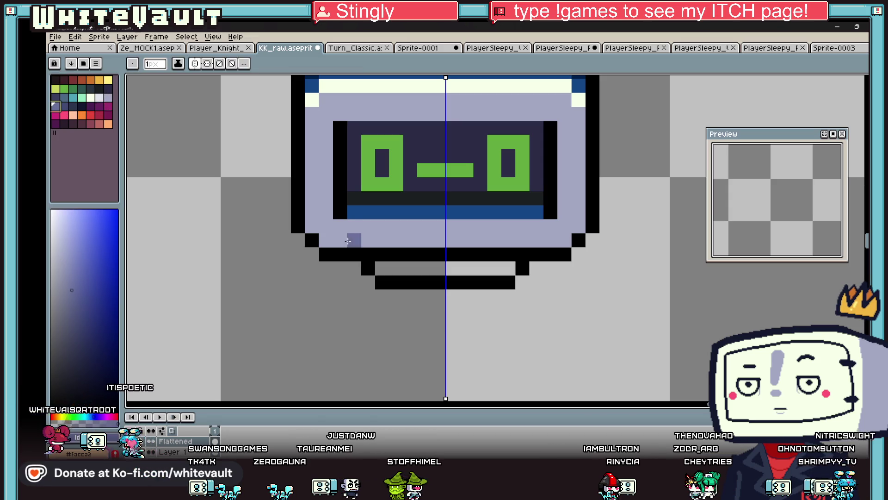
left_click_drag(378, 268, 444, 267)
left_click(64, 106)
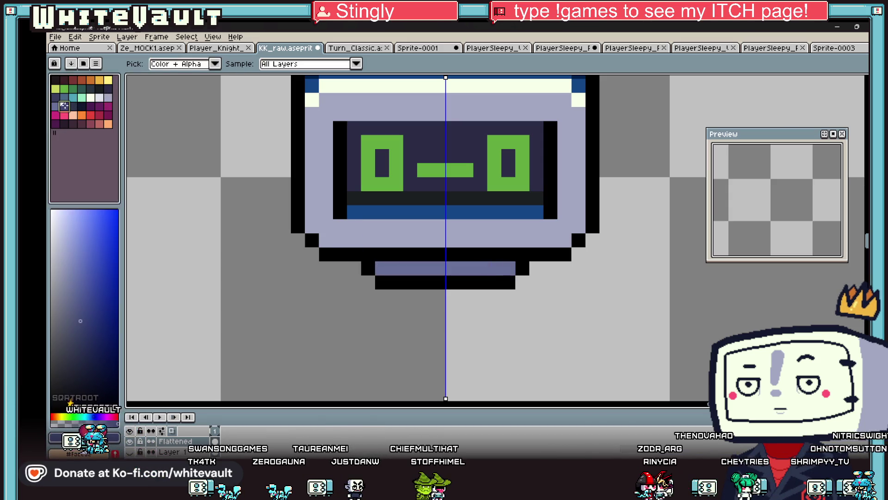
left_click_drag(386, 267, 472, 268)
scroll(470, 281, "down", 5)
scroll(470, 281, "down", 2)
scroll(465, 269, "up", 7)
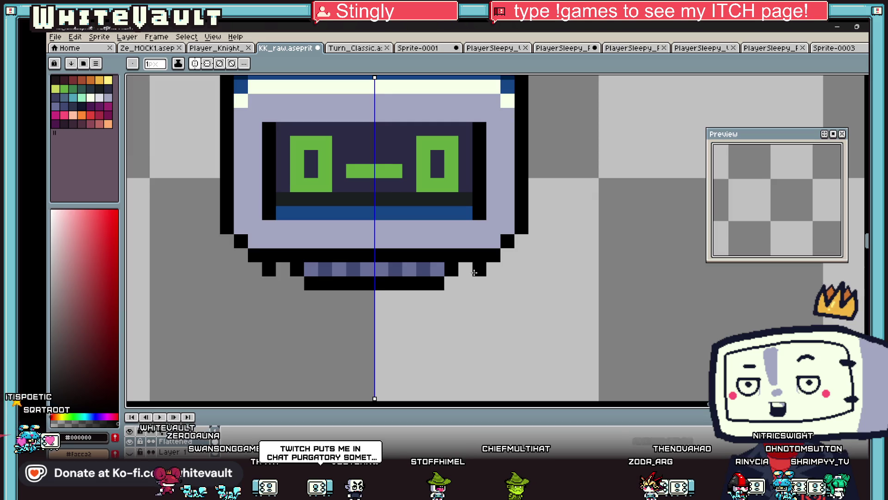
Step: Add a black row and a black foot pixel beneath the lavender strip
left_click(465, 297)
left_click(284, 297)
left_click(451, 297)
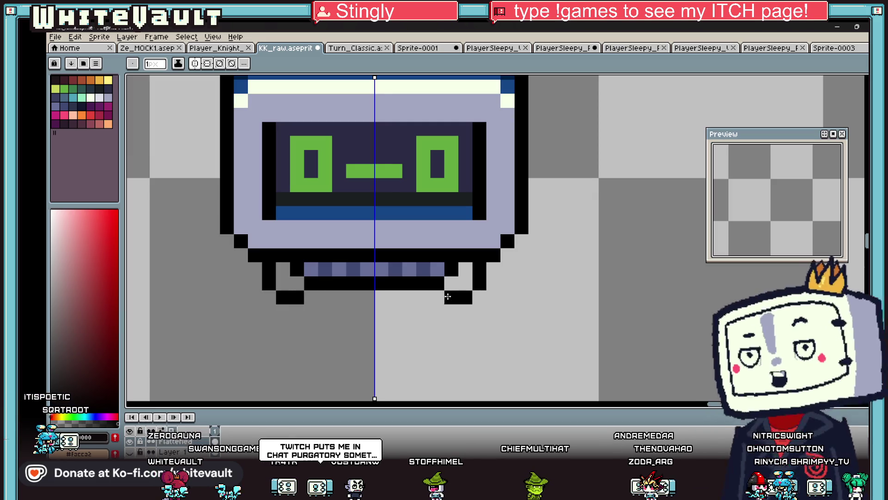
left_click_drag(311, 297, 430, 297)
left_click(297, 284)
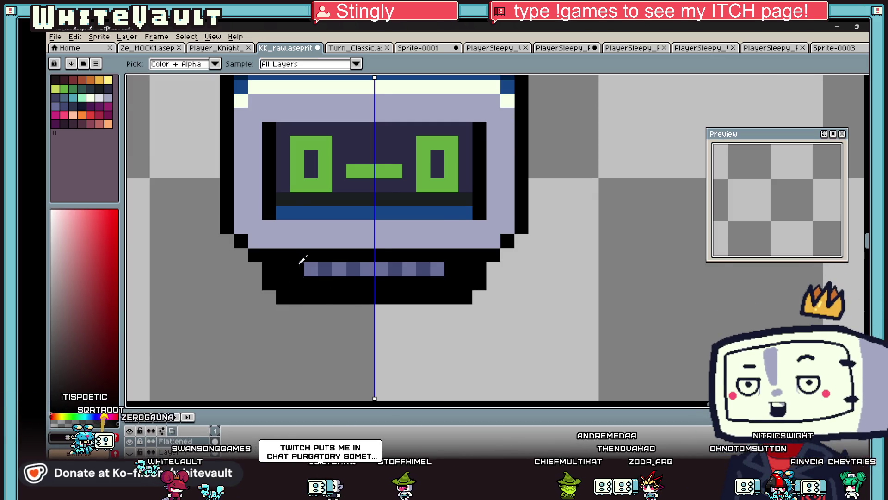
scroll(291, 268, "down", 4)
scroll(319, 259, "up", 4)
Step: Paint a second lavender row into the strip
left_click(309, 253)
left_click(326, 268)
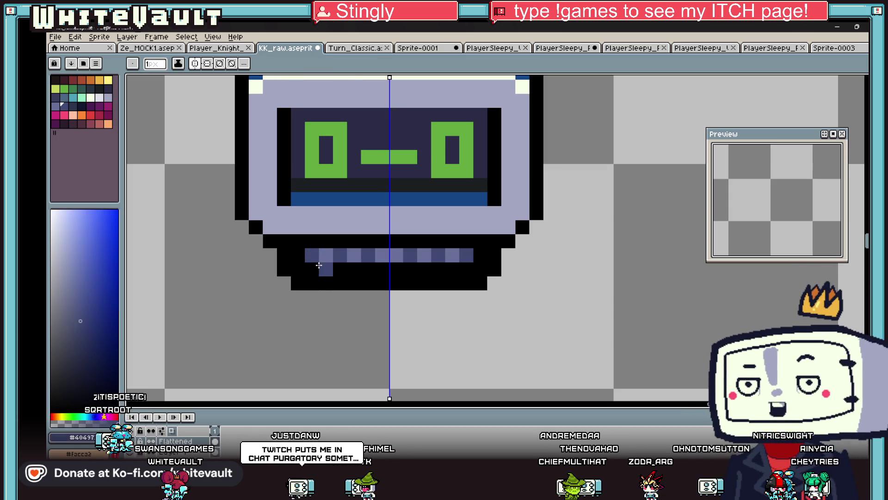
left_click_drag(340, 270, 451, 269)
left_click(433, 252)
Step: Alternate light and dark pixels along the strip rows for a checkered pattern
left_click(368, 269)
left_click(409, 269)
left_click(437, 269)
left_click(312, 255, "alt")
left_click_drag(423, 255, 347, 252)
left_click(453, 255)
left_click(329, 254)
Step: Darken the strip's upper row, then eyedropper the robot's dark navy colour
key("i")
scroll(361, 231, "down", 4)
scroll(360, 231, "up", 3)
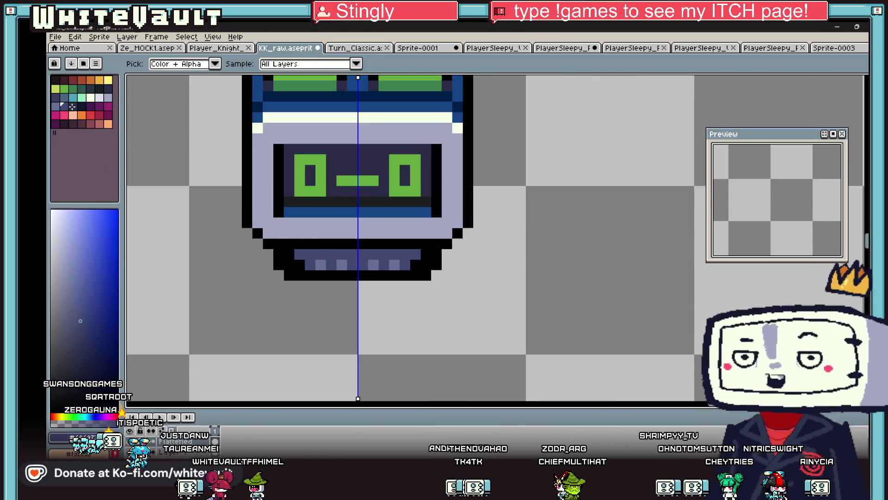
left_click(71, 105)
key("b")
left_click_drag(311, 254, 404, 254)
key("i")
key("b")
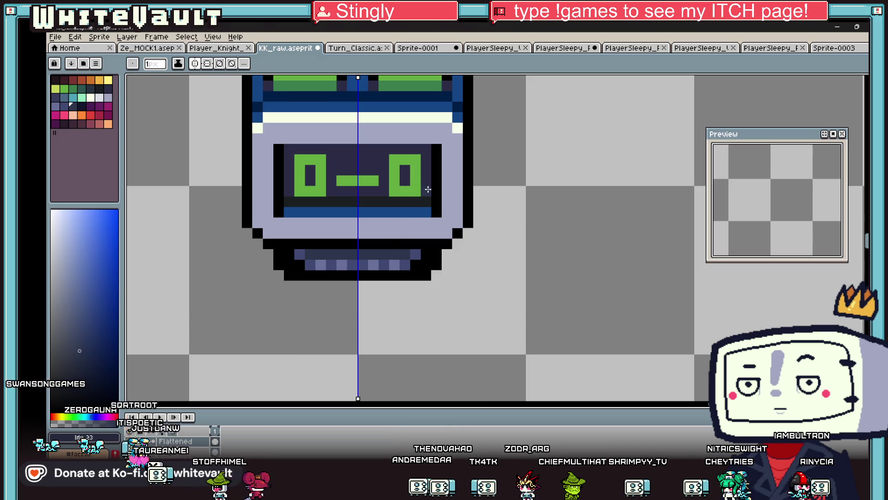
key("i")
left_click(406, 254)
key("b")
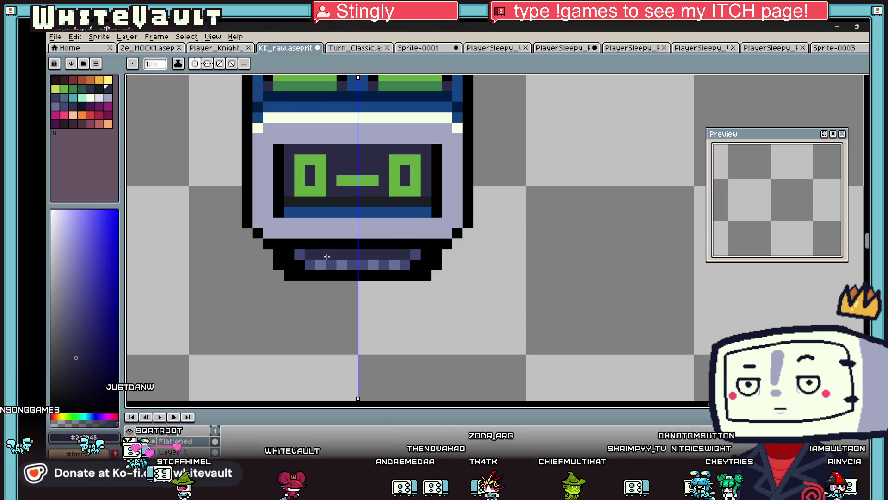
scroll(326, 257, "down", 5)
scroll(403, 256, "up", 2)
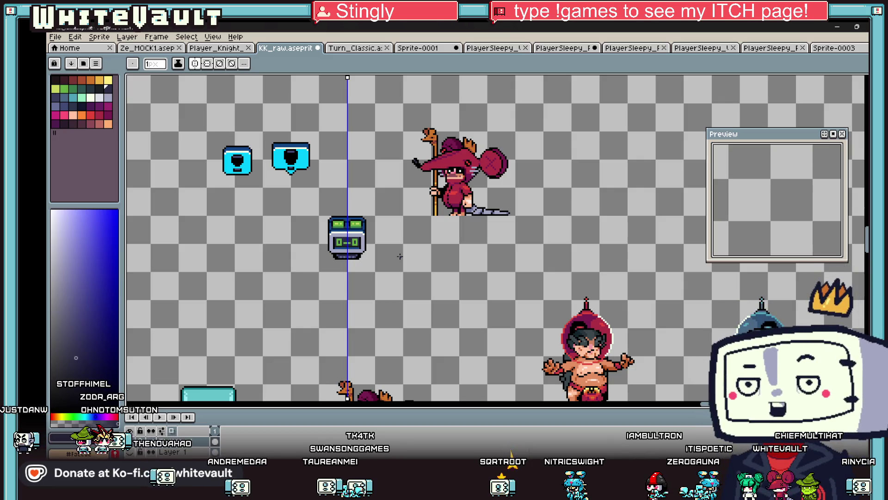
Step: Paint a pale cream highlight row under the robot's face
scroll(342, 227, "up", 2)
scroll(343, 227, "up", 1)
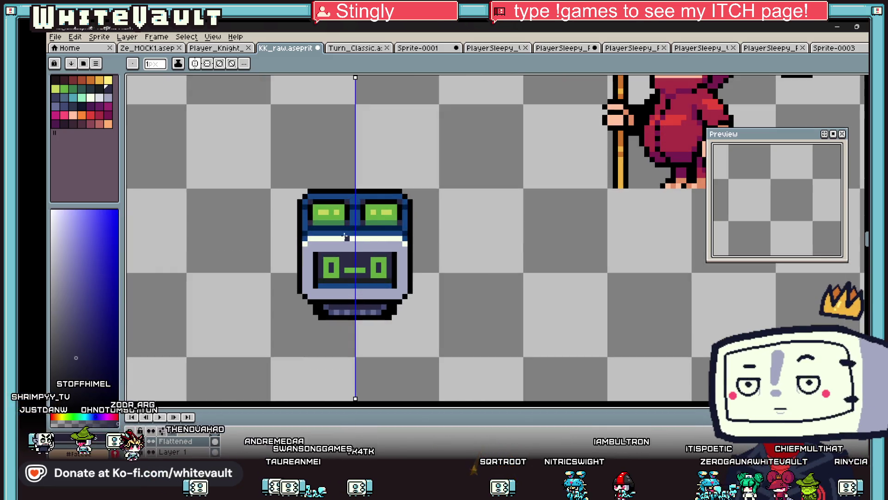
key("i")
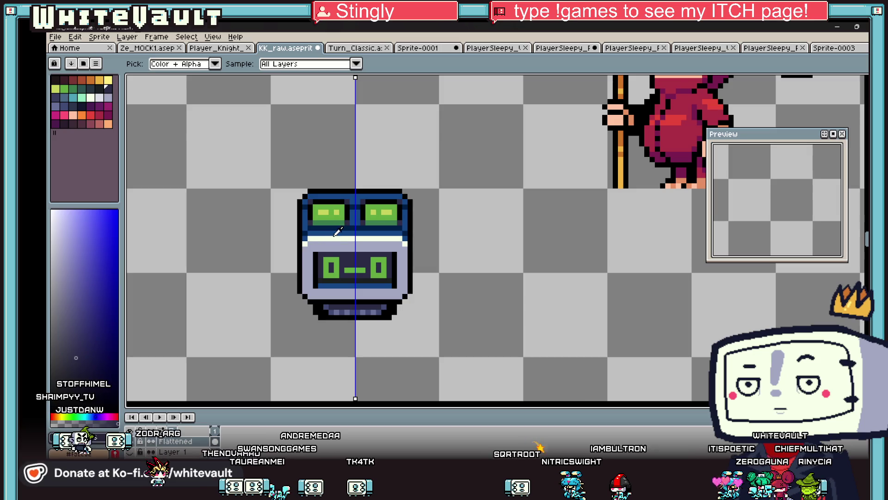
left_click(336, 235)
key("b")
scroll(327, 267, "up", 1)
left_click_drag(315, 317, 373, 315)
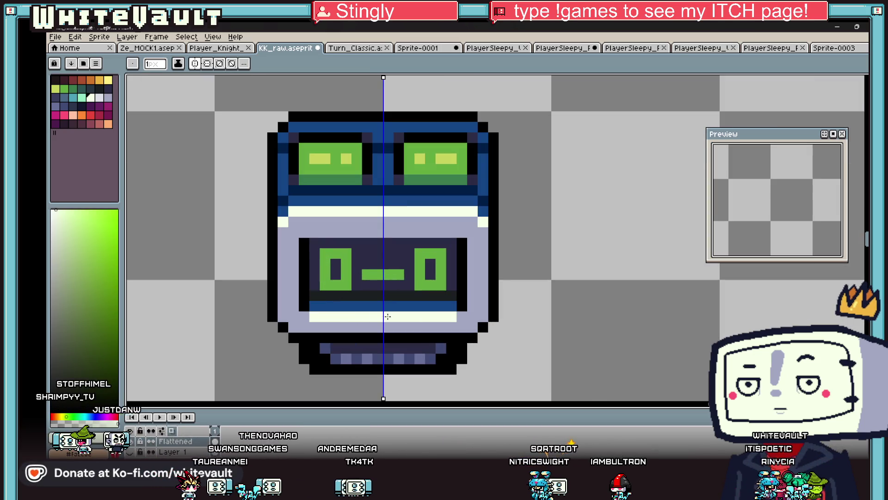
Step: Fill the robot's right eye with red using the Paint Bucket
left_click(387, 327, "alt")
scroll(394, 306, "down", 5)
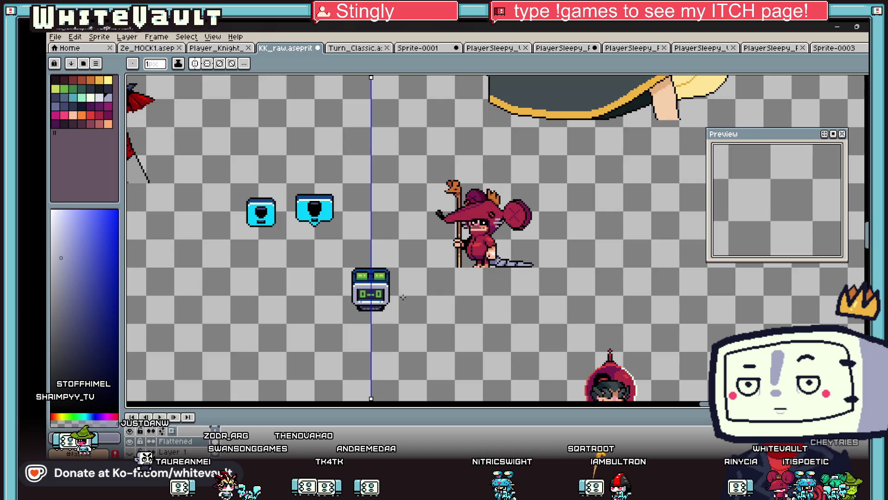
scroll(388, 287, "down", 1)
scroll(381, 292, "up", 2)
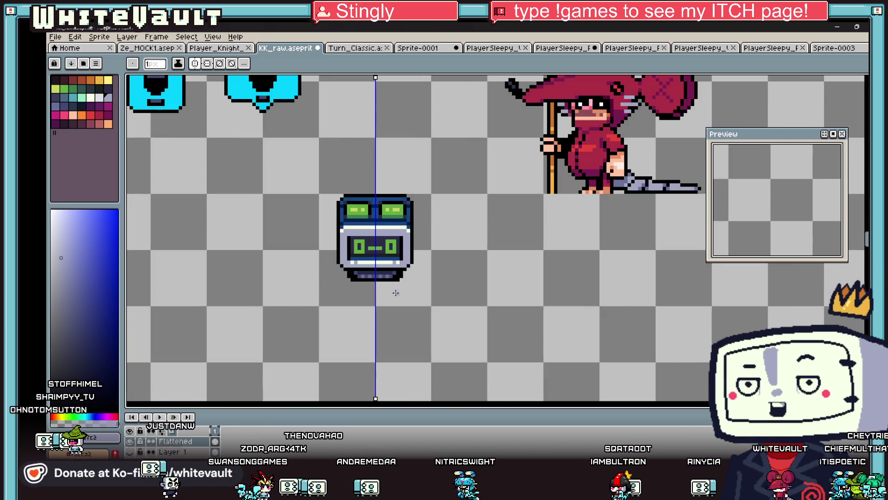
key("i")
key("g")
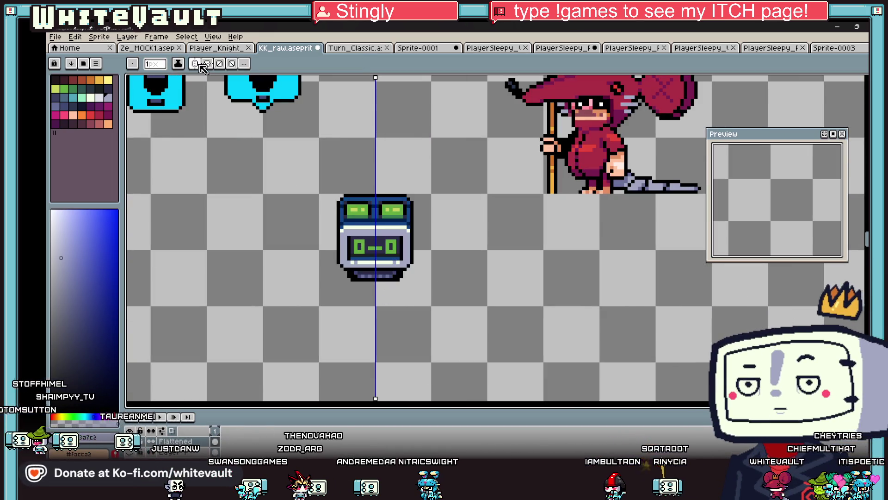
left_click(609, 107, "alt")
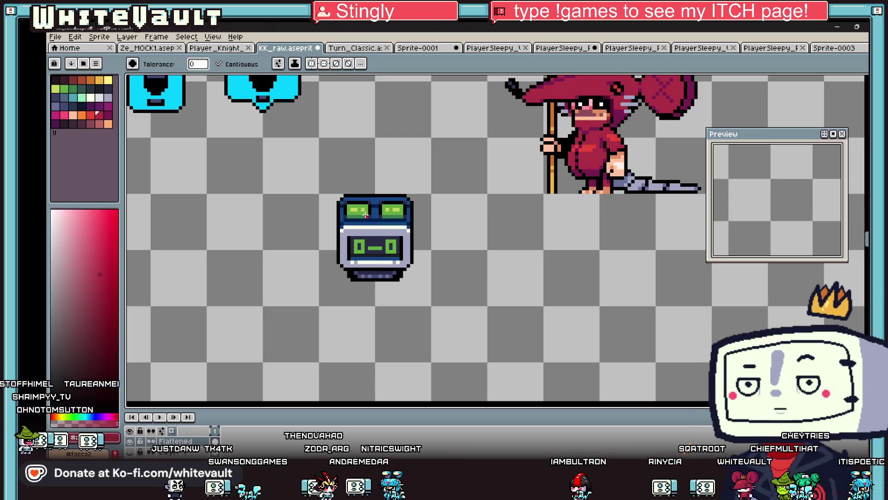
scroll(391, 207, "up", 1)
left_click(391, 206)
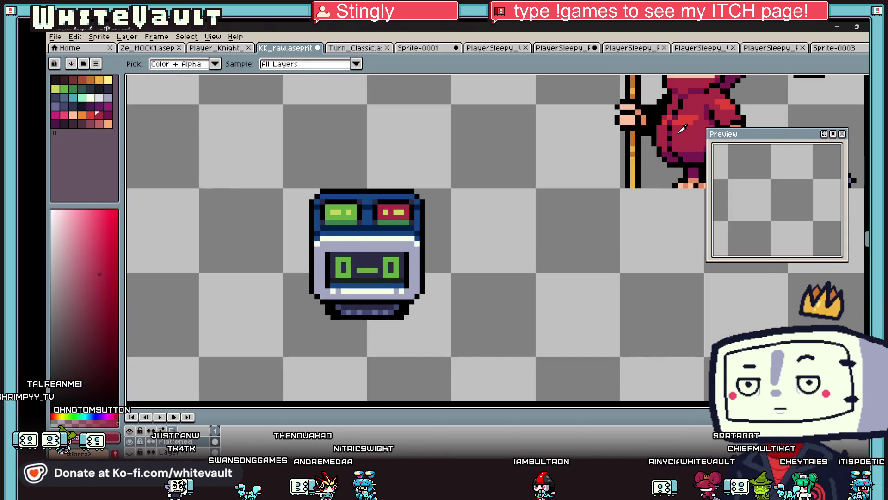
key("alt")
left_click(390, 220, "alt")
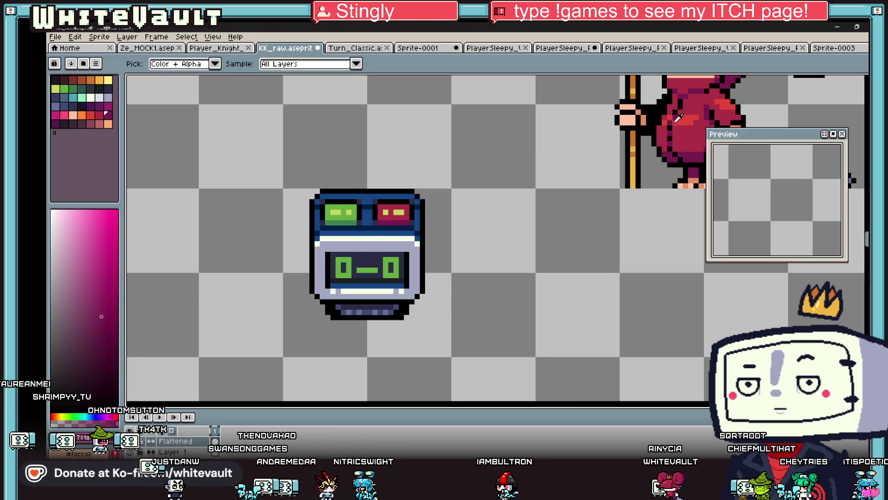
Step: With vertical symmetry on, start a lavender arc above the robot's head
scroll(416, 255, "up", 2)
left_click(414, 250, "alt")
key("b")
left_click(195, 63)
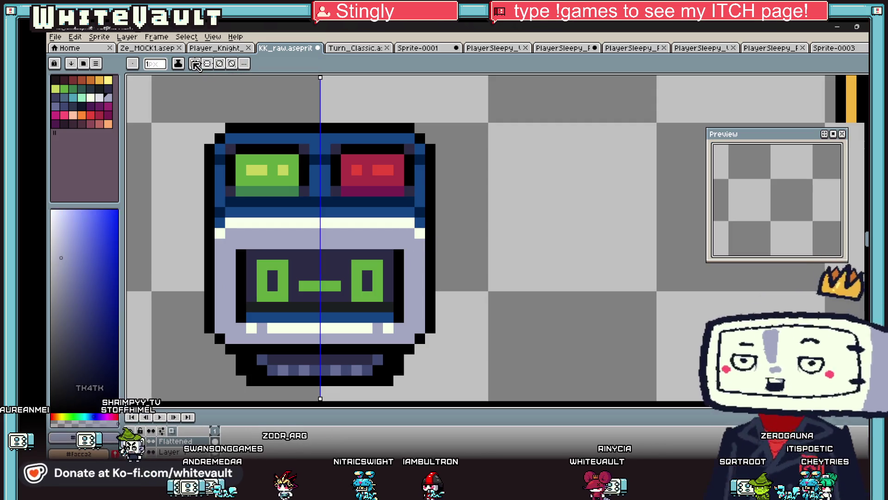
scroll(418, 182, "down", 3)
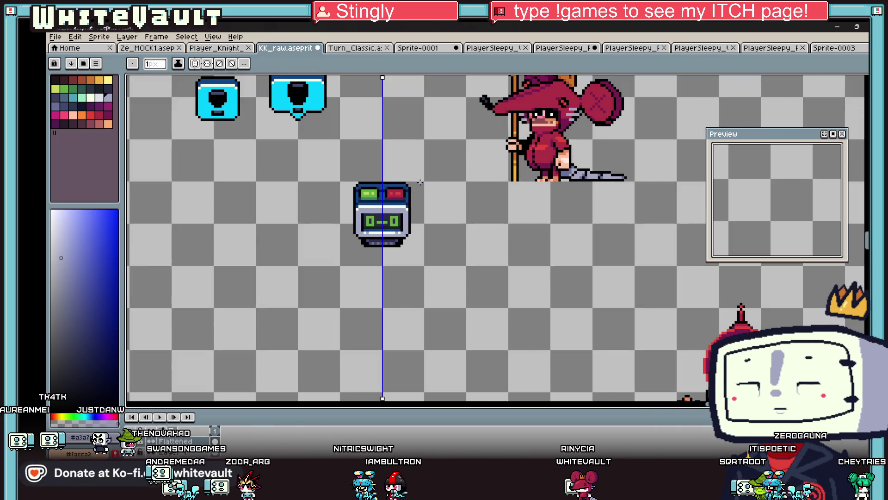
scroll(375, 187, "up", 1)
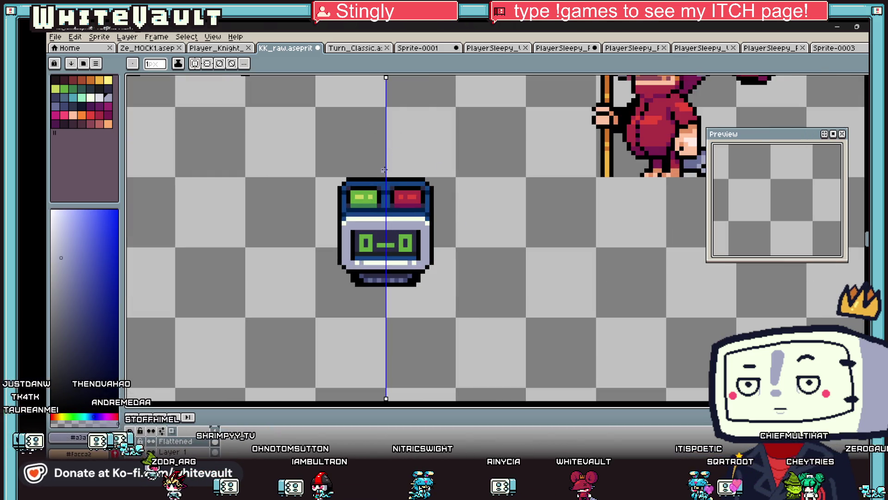
scroll(381, 129, "up", 1)
scroll(381, 129, "up", 1)
mouse_move(382, 131)
left_mouse_down()
mouse_move(335, 183)
mouse_move(378, 217)
mouse_move(408, 218)
left_mouse_up()
Step: Fill the shape above the robot with lavender
key("g")
left_click(408, 184)
key("i")
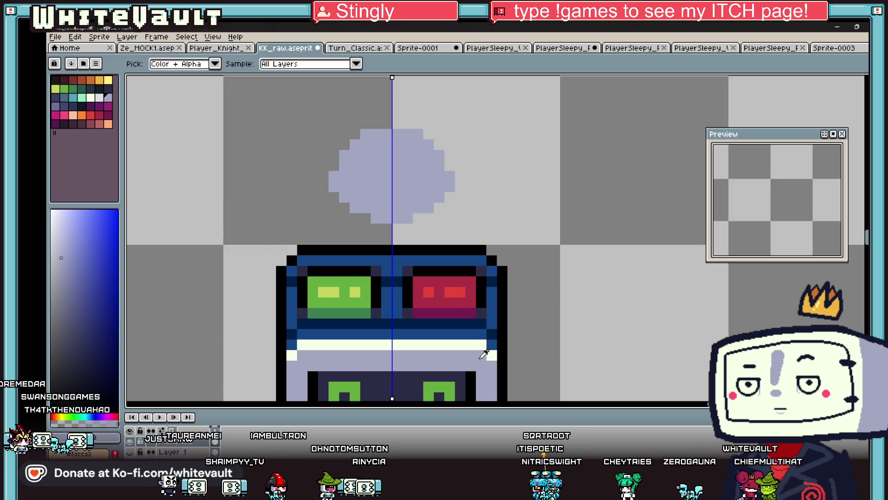
left_click(481, 356)
Step: Outline the top of the lavender drop in black and erase its bottom corners
scroll(365, 143, "up", 1)
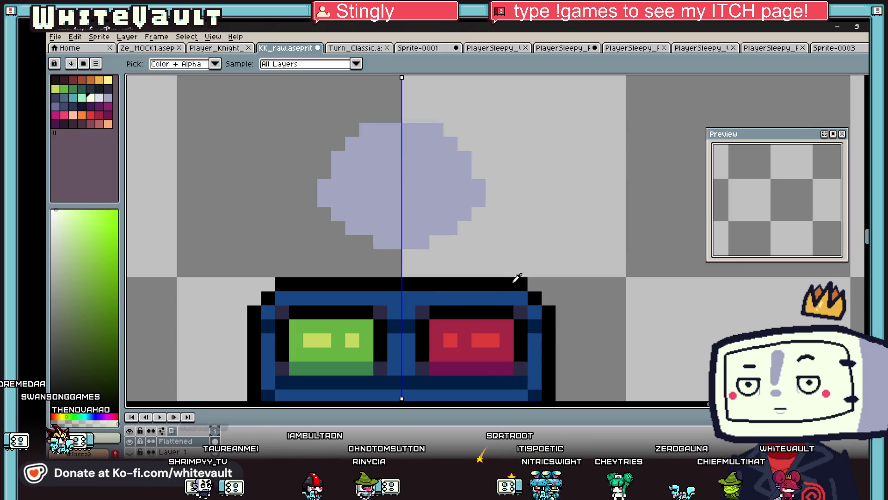
left_click(515, 280)
key("b")
left_click(389, 106)
left_click_drag(382, 115, 382, 105)
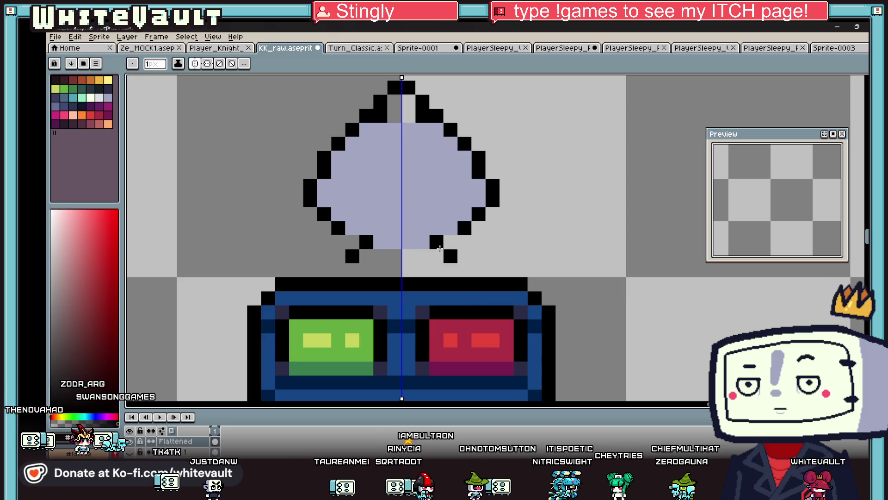
right_click(450, 256)
scroll(394, 256, "down", 5)
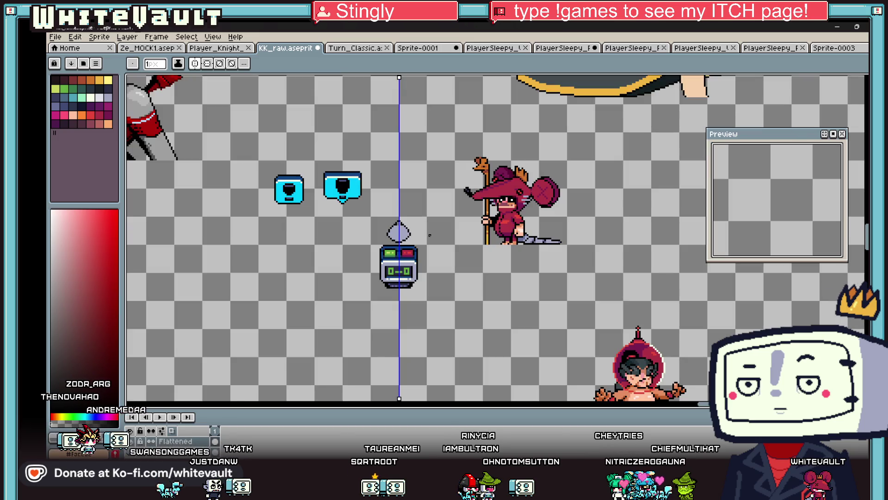
scroll(420, 235, "up", 1)
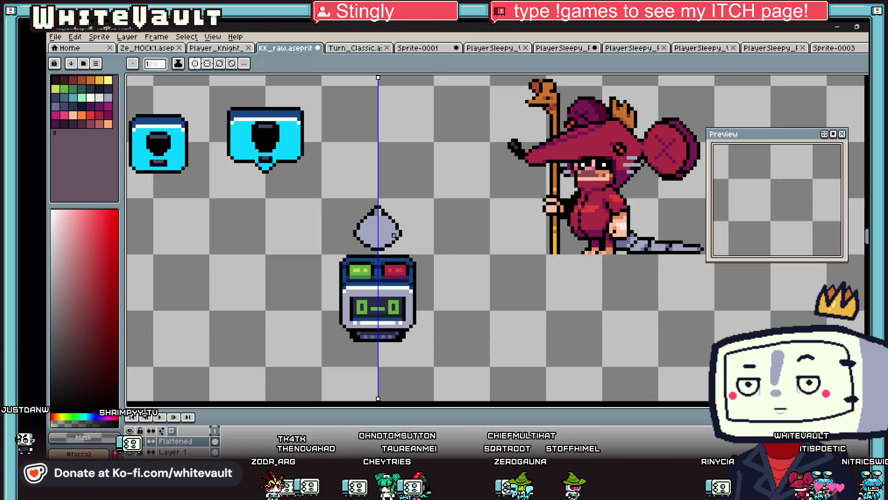
Step: Cut away the droplet above the robot, then select and copy the whole robot
scroll(401, 228, "up", 1)
key("m")
mouse_move(295, 178)
left_mouse_down()
mouse_move(432, 226)
mouse_move(454, 257)
left_mouse_up()
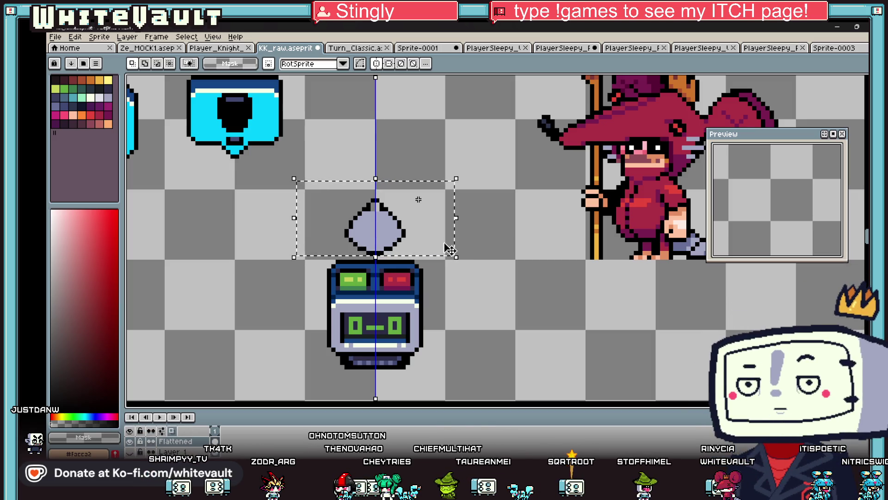
key("ctrl+x")
scroll(364, 296, "up", 2)
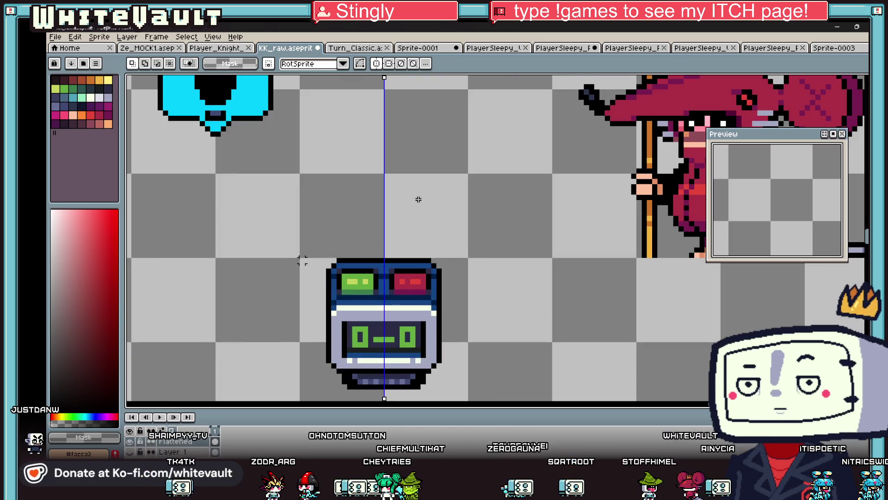
key("ctrl+v")
key("ctrl+z")
key("ctrl+z")
key("ctrl+z")
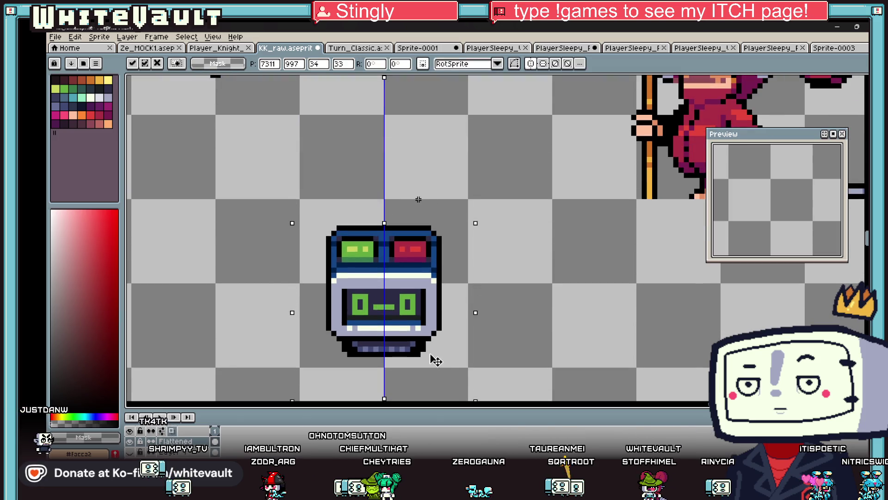
mouse_move(302, 196)
left_mouse_down()
mouse_move(460, 203)
mouse_move(470, 369)
left_mouse_up()
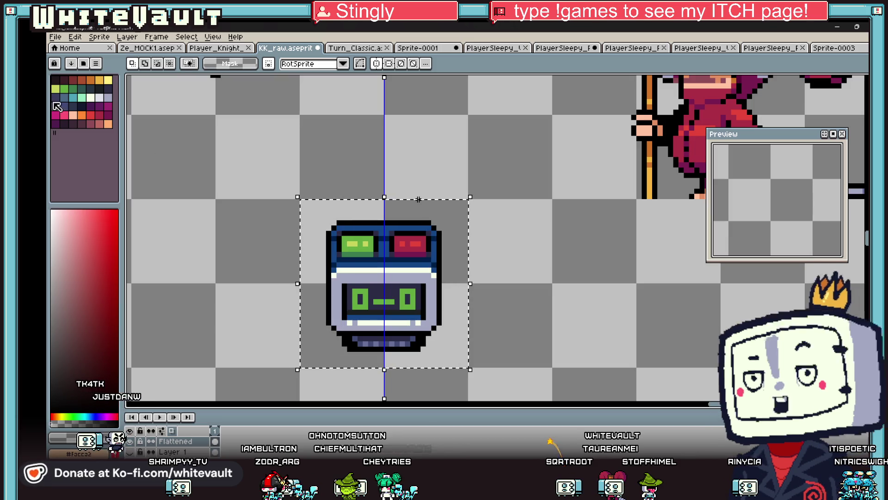
key("alt+f")
Step: Create the 32×32 sprite and paste the robot into it
key("n")
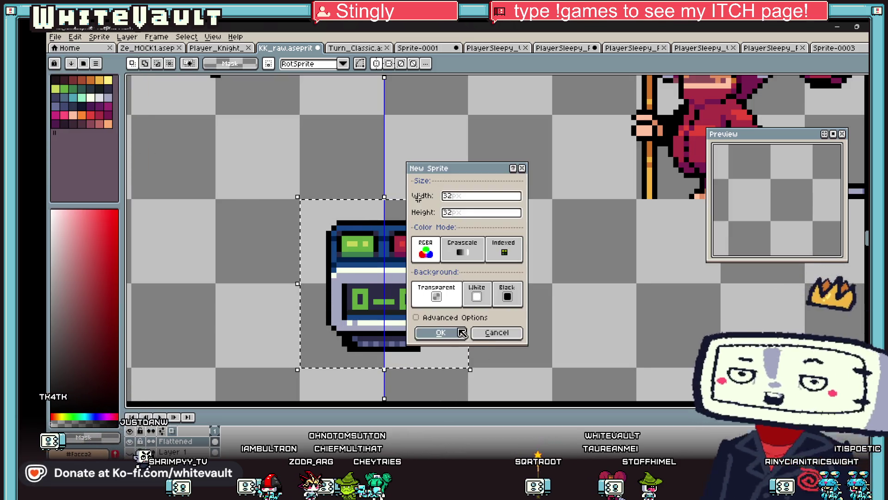
key("Return")
key("ctrl+v")
key("Return")
scroll(512, 261, "up", 6)
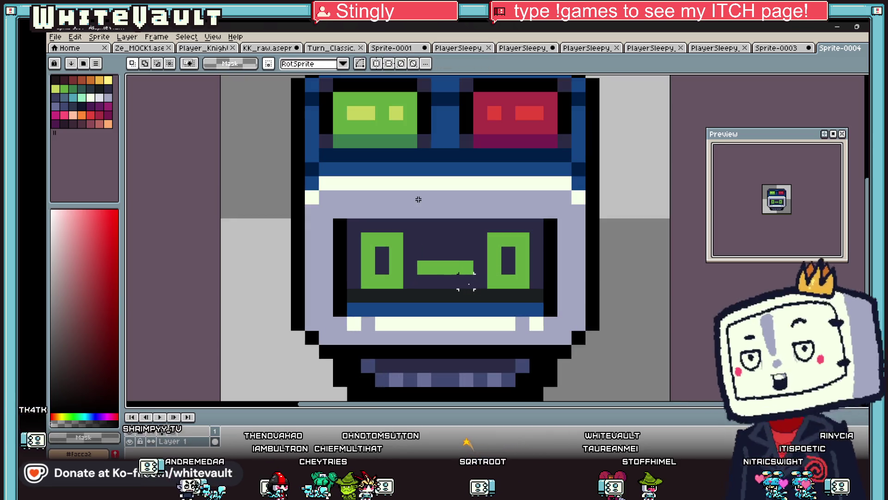
scroll(488, 272, "down", 5)
Step: Raise the robot's upper half two pixels, opening a gap across its face
left_click_drag(400, 185, 532, 273)
scroll(521, 274, "up", 1)
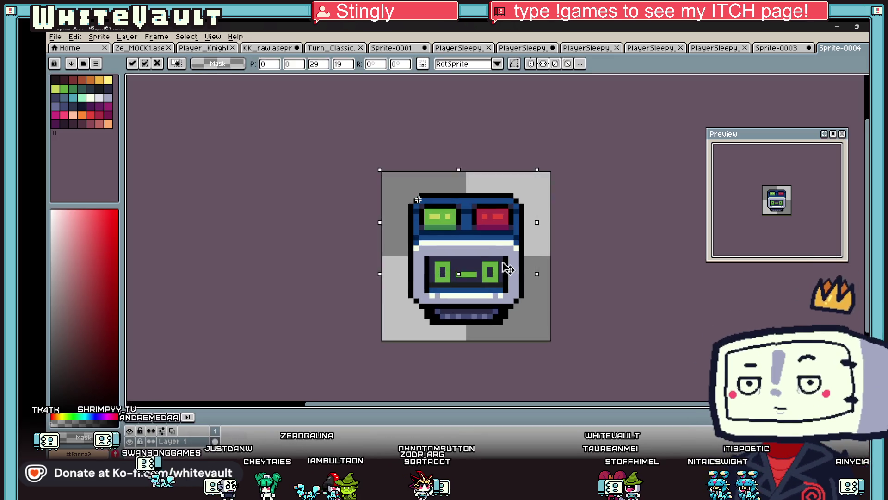
key("Up")
scroll(441, 265, "up", 1)
key("b")
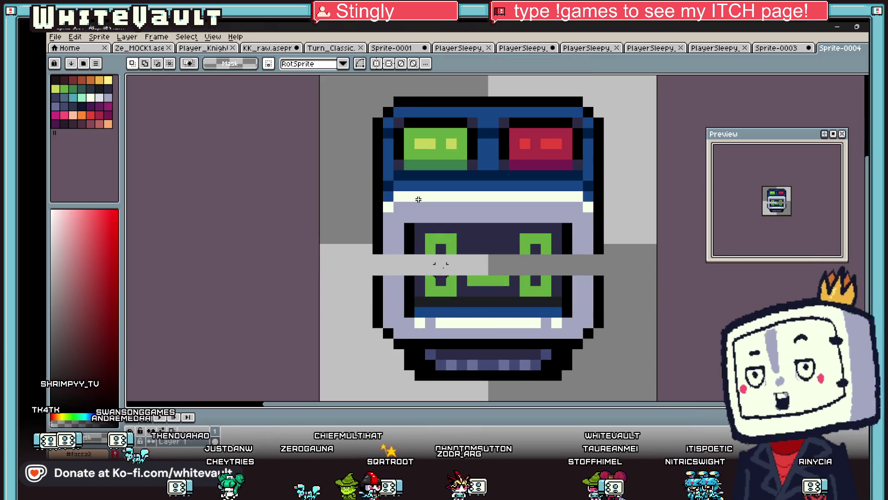
scroll(440, 301, "down", 2)
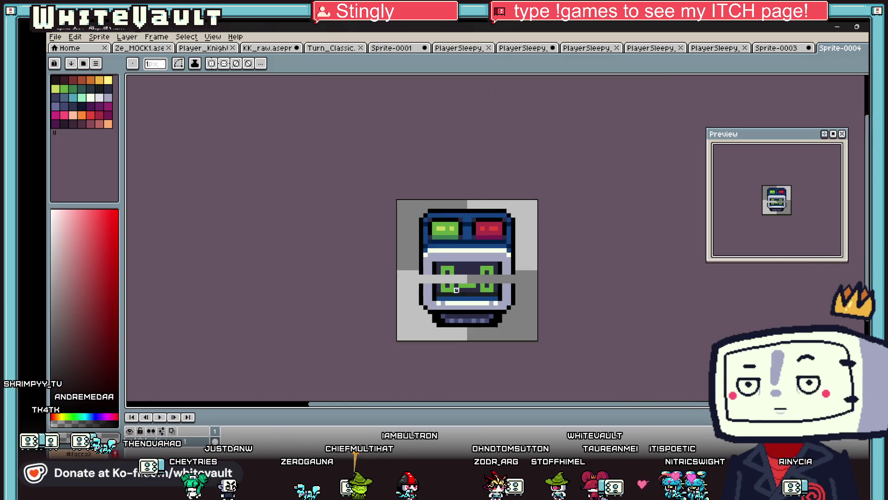
key("v")
key("Down")
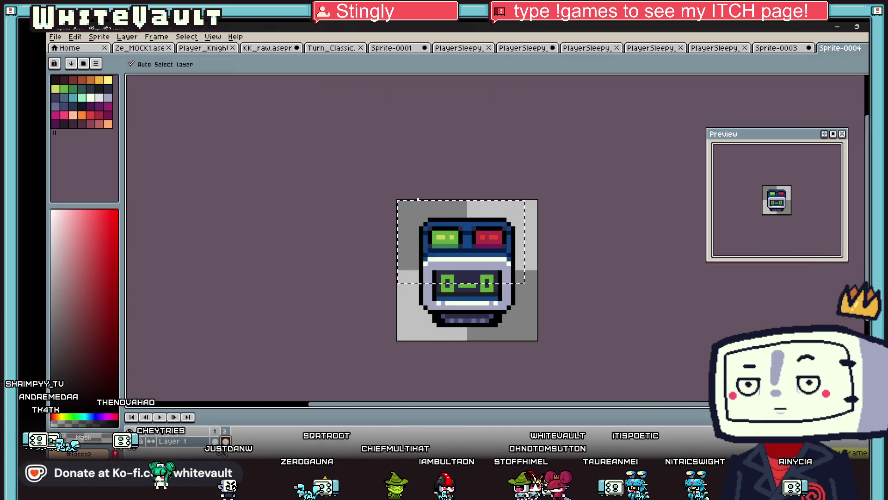
key("ctrl+t")
scroll(480, 256, "up", 1)
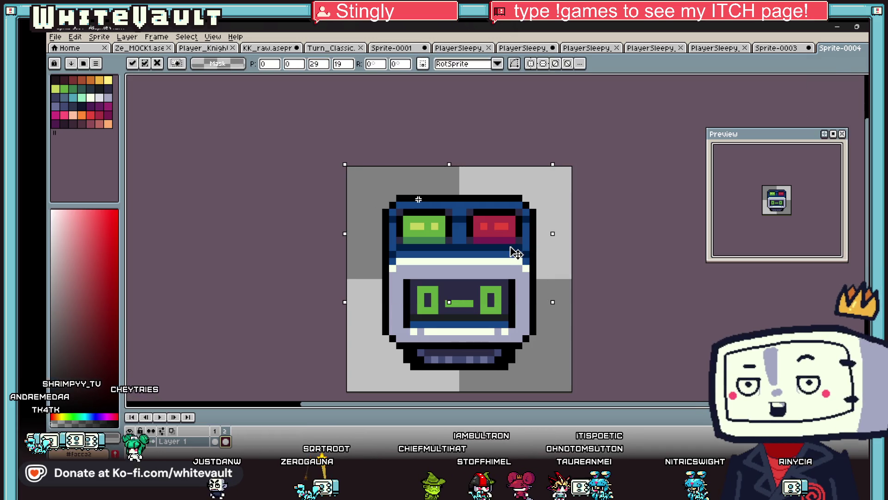
key("Up")
key("Up")
key("Return")
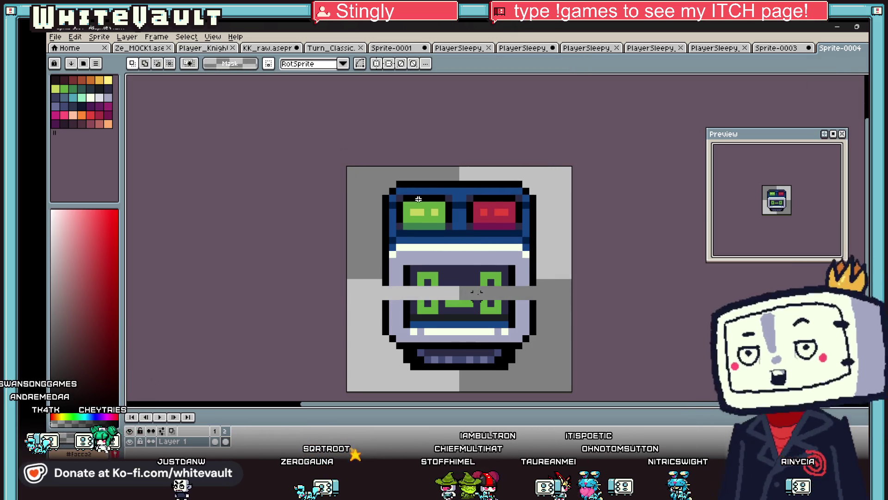
Step: Turn on vertical mirror symmetry with the Pencil active
scroll(408, 287, "up", 2)
key("b")
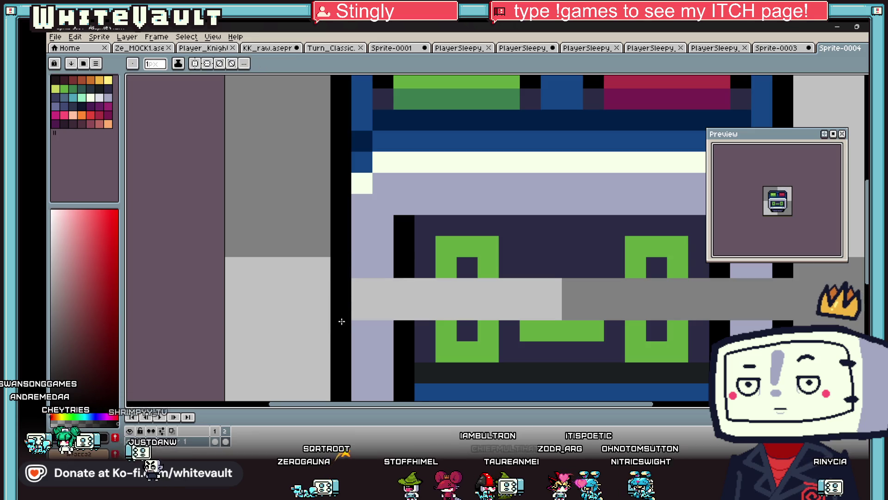
scroll(401, 305, "down", 2)
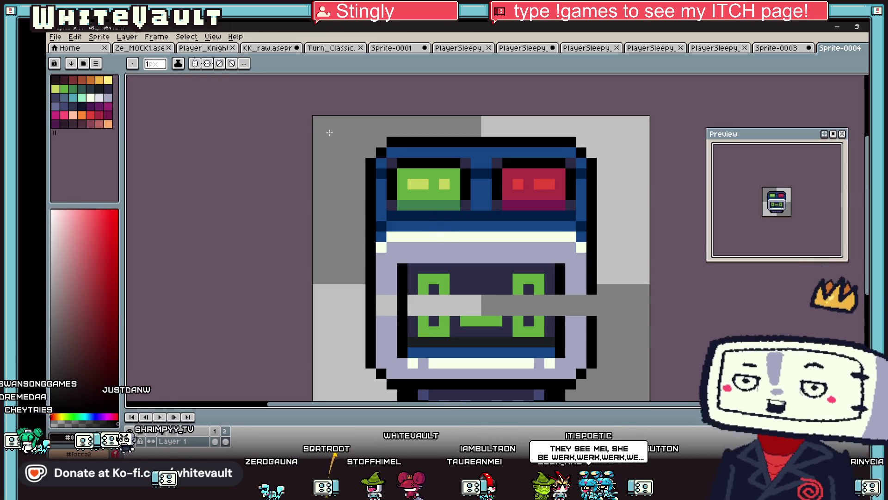
left_click(195, 64)
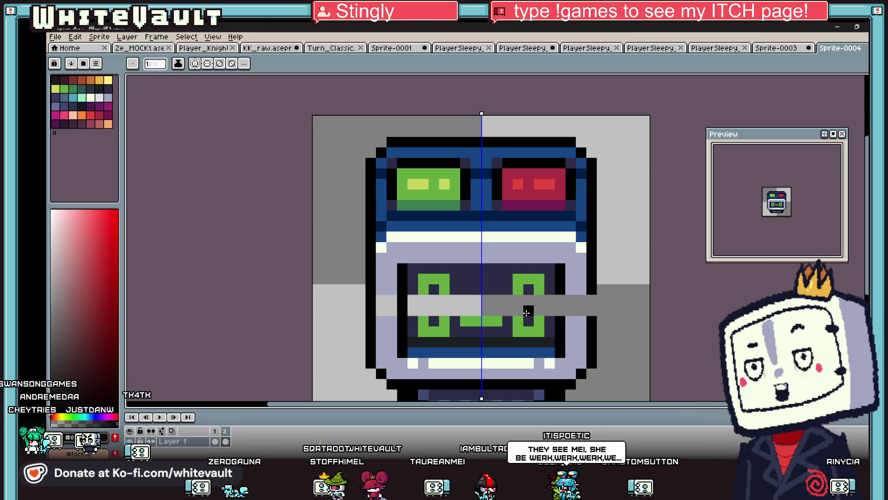
scroll(558, 307, "up", 2)
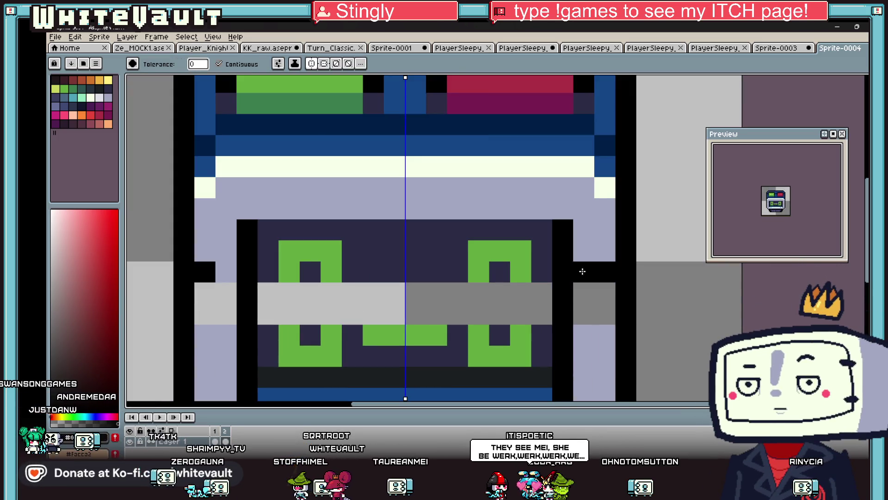
Step: Paint the gap's ends and a leftover black pixel lavender
left_click(584, 271, "alt")
left_click_drag(594, 292, 595, 315)
left_click(599, 273)
Step: Cover the grey band and old green face blocks with dark navy
left_click(269, 231, "alt")
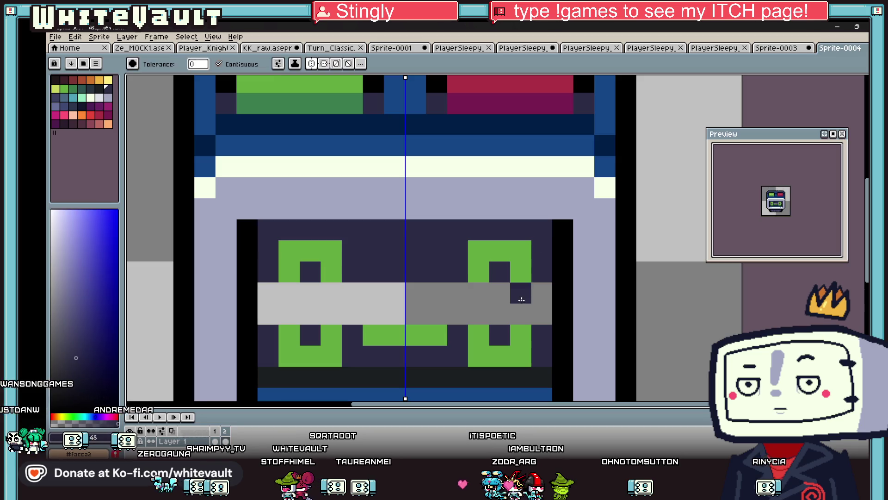
left_click_drag(268, 293, 398, 315)
left_click(334, 248, "alt")
left_click(325, 231, "alt")
left_click_drag(325, 248, 310, 273)
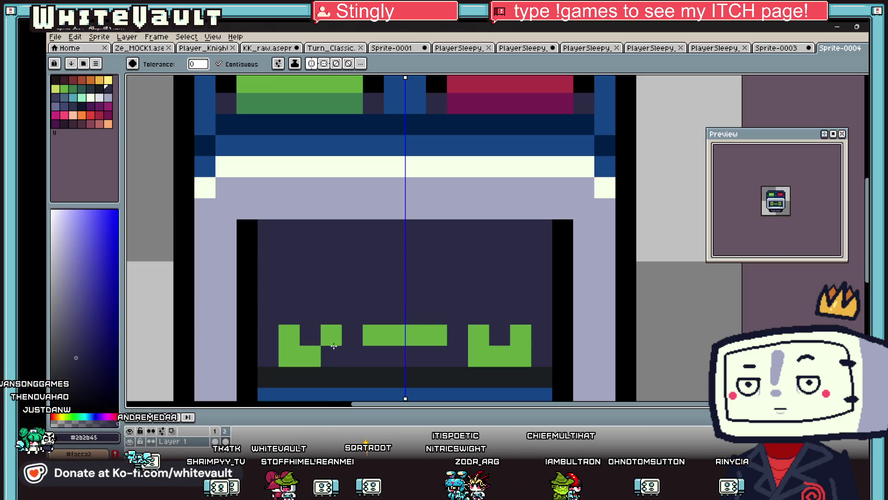
left_click_drag(287, 333, 388, 330)
scroll(388, 330, "down", 3)
scroll(387, 316, "up", 1)
scroll(388, 316, "up", 1)
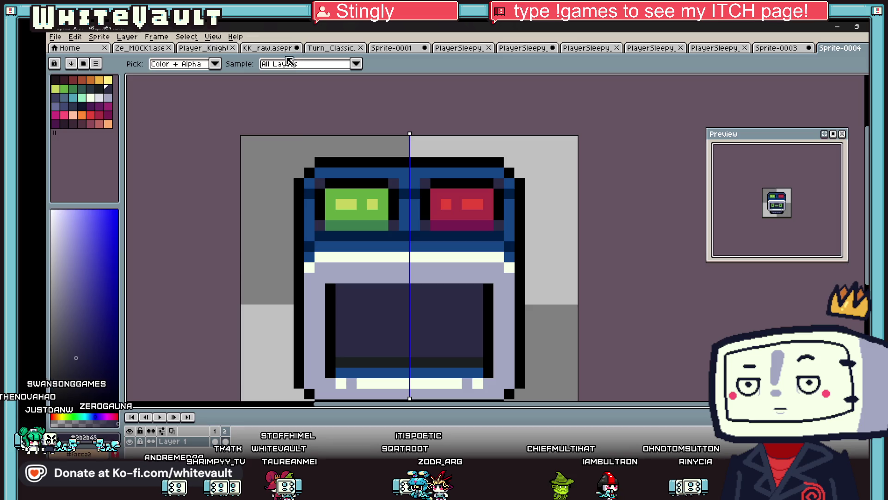
Step: With symmetry off, draw the green L-shaped hand and surrounding hour dots
key("b")
left_click(197, 64)
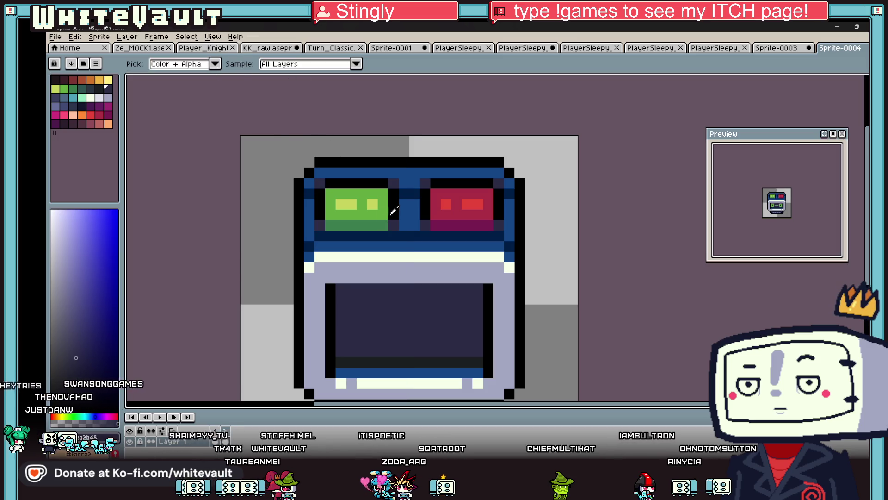
left_click(370, 225, "alt")
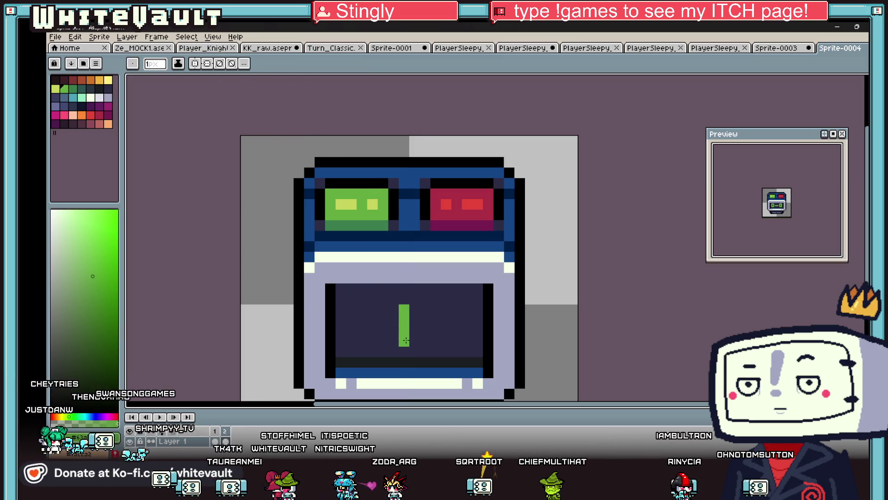
left_click(457, 298)
scroll(457, 299, "down", 5)
scroll(396, 179, "up", 7)
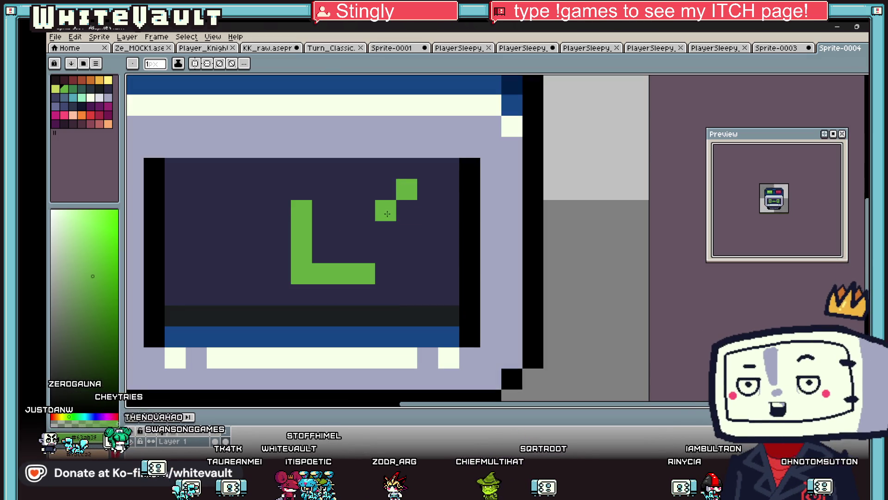
mouse_move(387, 214)
left_mouse_down()
mouse_move(442, 252)
mouse_move(439, 229)
left_mouse_up()
left_click_drag(368, 181, 344, 166)
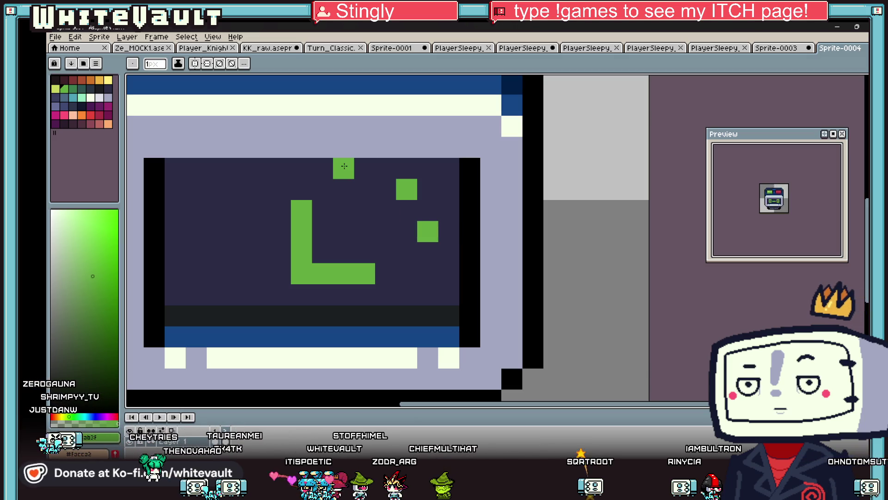
left_click(280, 168)
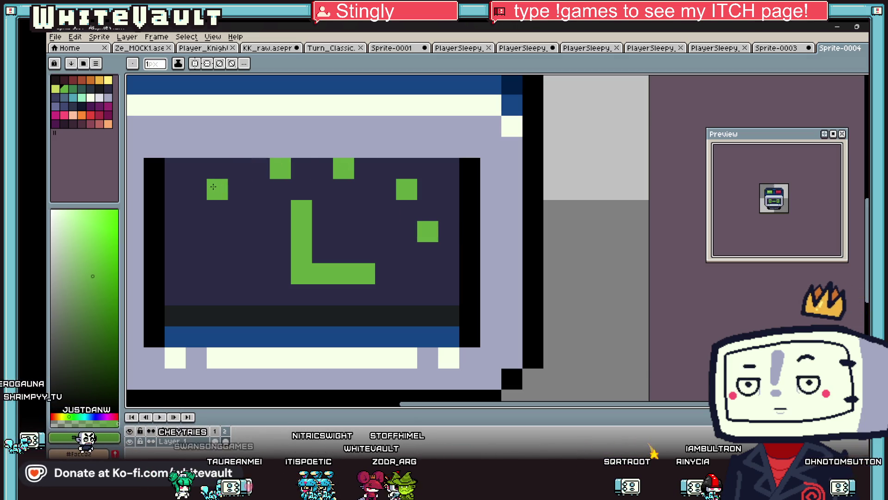
left_click_drag(202, 216, 197, 232)
left_click(196, 232)
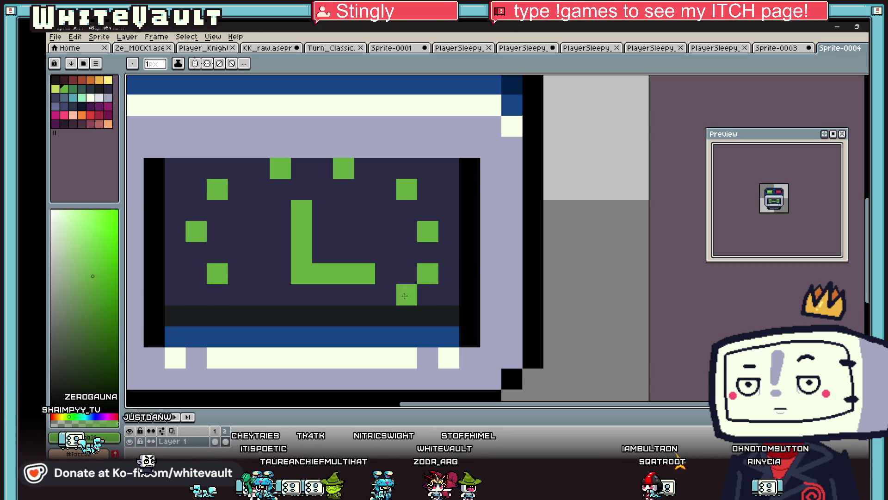
scroll(400, 296, "down", 5)
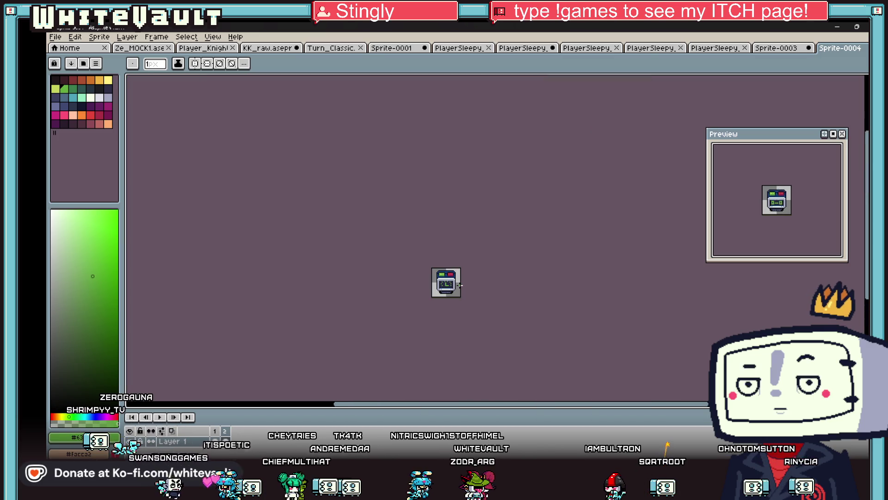
Step: Select the strip below the clock face and nudge it down one pixel
scroll(459, 285, "up", 2)
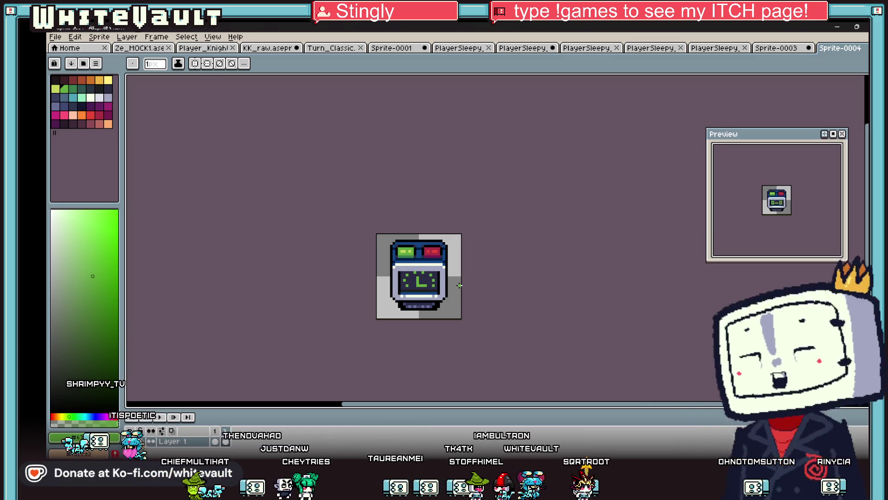
scroll(434, 276, "up", 1)
key("m")
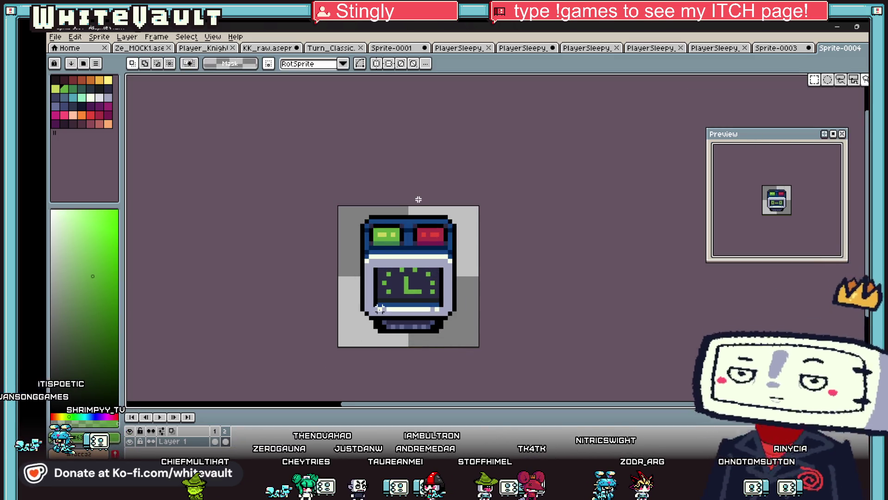
scroll(380, 309, "up", 1)
left_click_drag(339, 288, 511, 327)
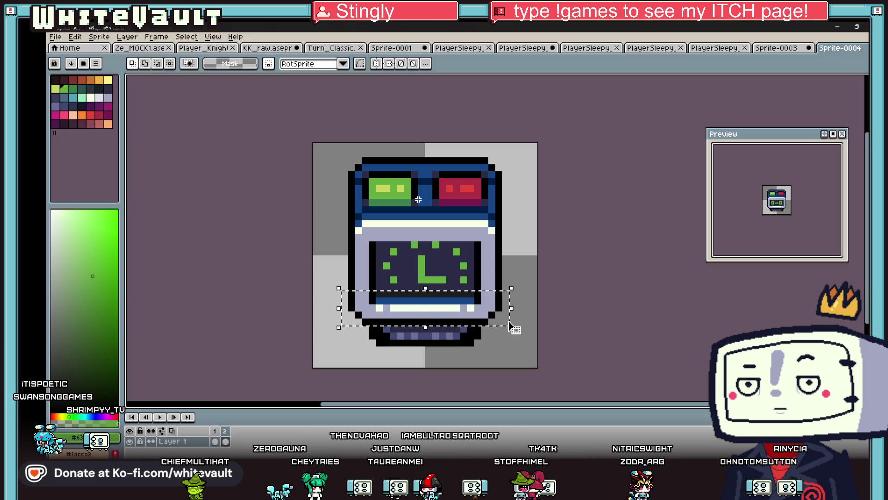
key("Down")
key("ctrl+d")
Step: Paint a lavender pixel, sampled from the clock body, beside the grey strip
key("i")
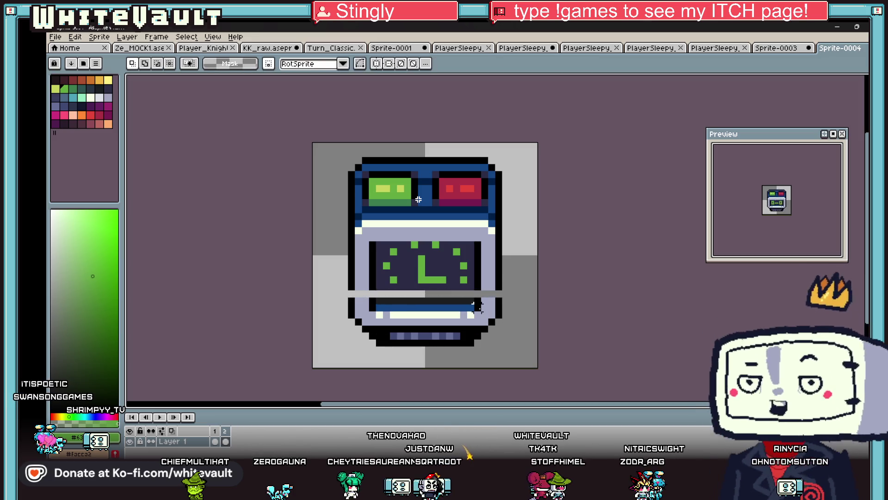
scroll(490, 285, "up", 1)
left_click(228, 298)
key("b")
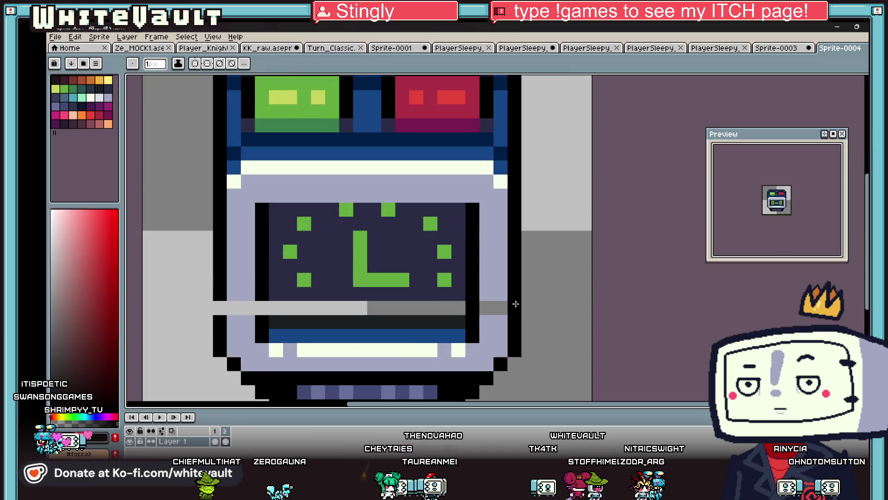
key("i")
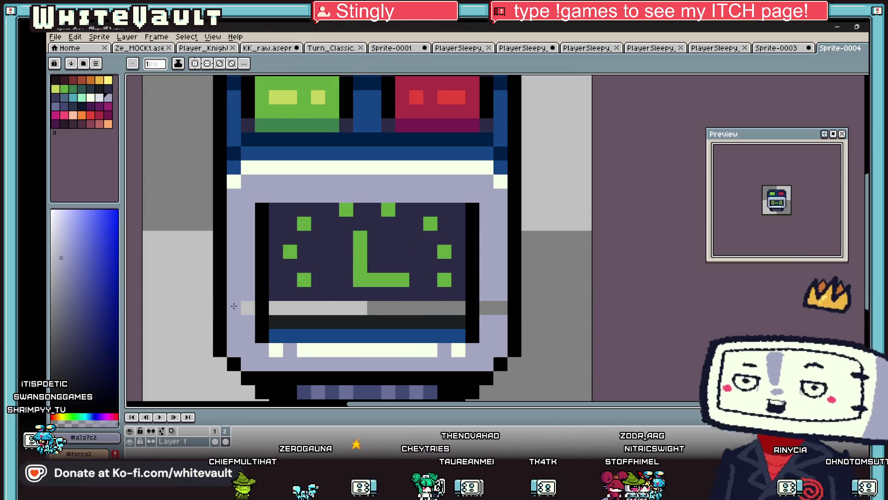
left_click(249, 306)
key("b")
left_click(248, 308)
Step: Bucket-fill the grey strip with the clock face's dark navy
key("i")
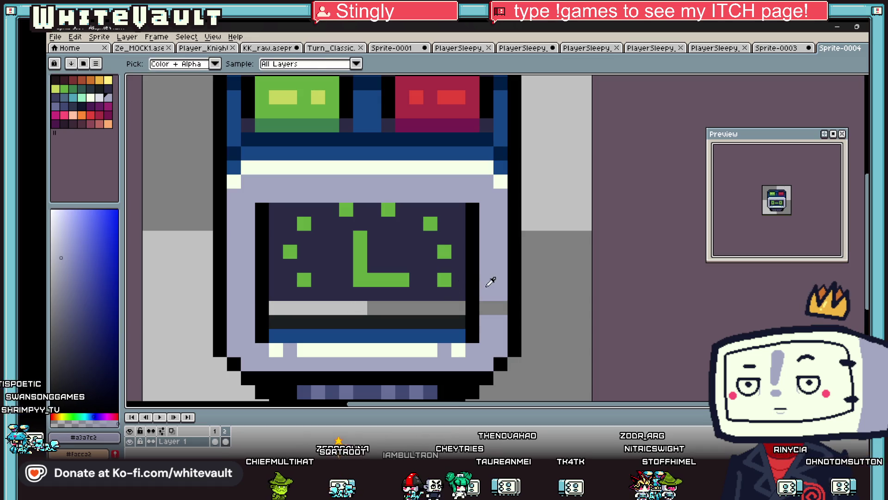
left_click(462, 289)
key("g")
left_click(458, 309)
Step: Paint green tick pixels along the dial's bottom edge below the hand
key("i")
left_click(444, 279)
key("b")
left_click_drag(419, 308, 409, 306)
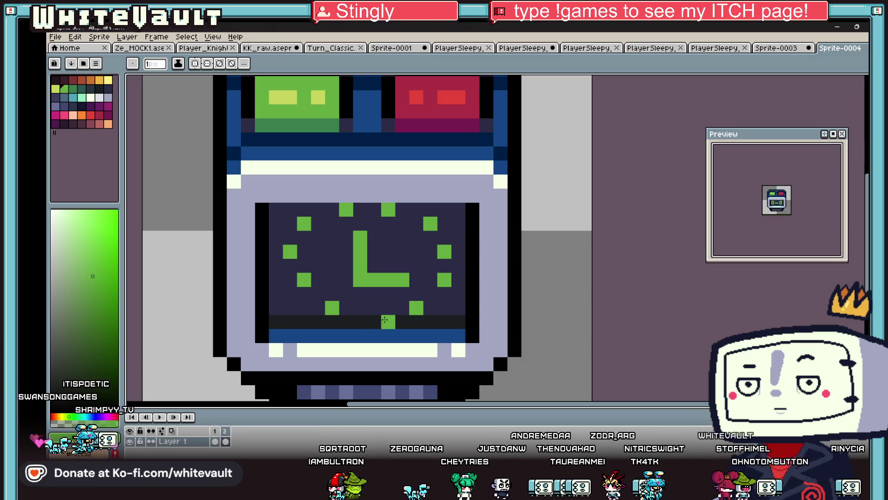
Step: Undo the stray green pixel on the dial
scroll(409, 306, "down", 3)
scroll(407, 310, "up", 3)
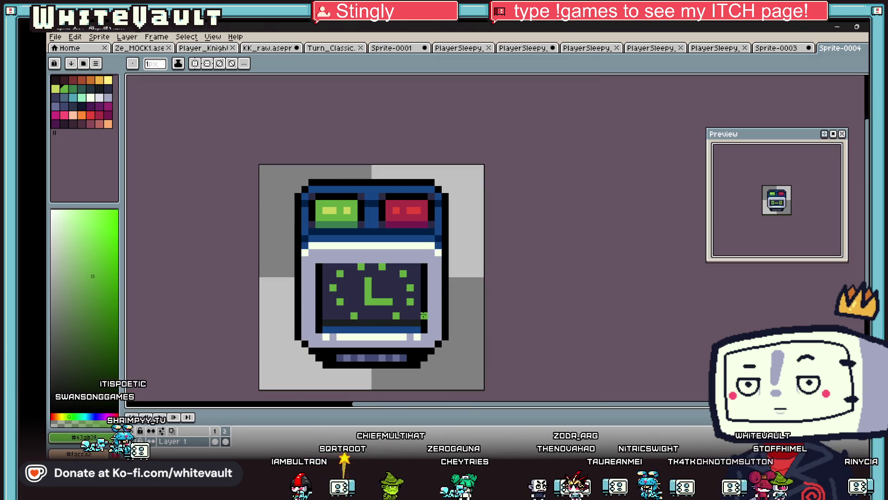
key("v")
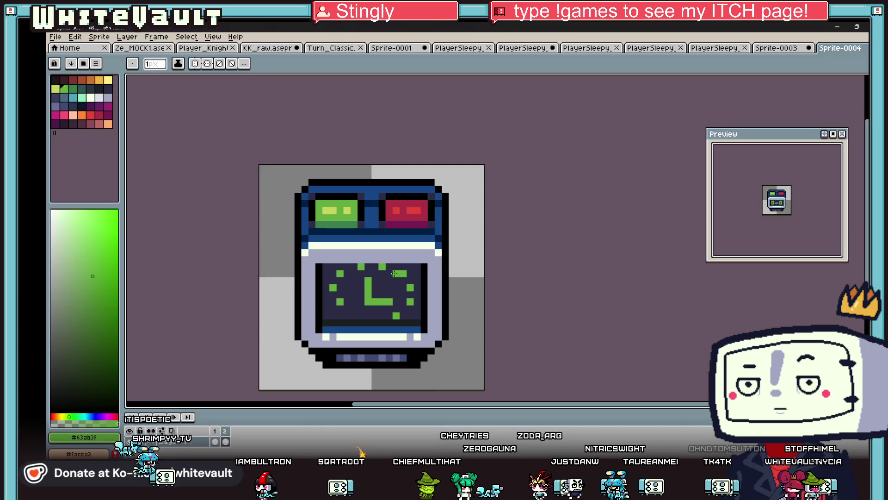
key("ctrl+z")
key("b")
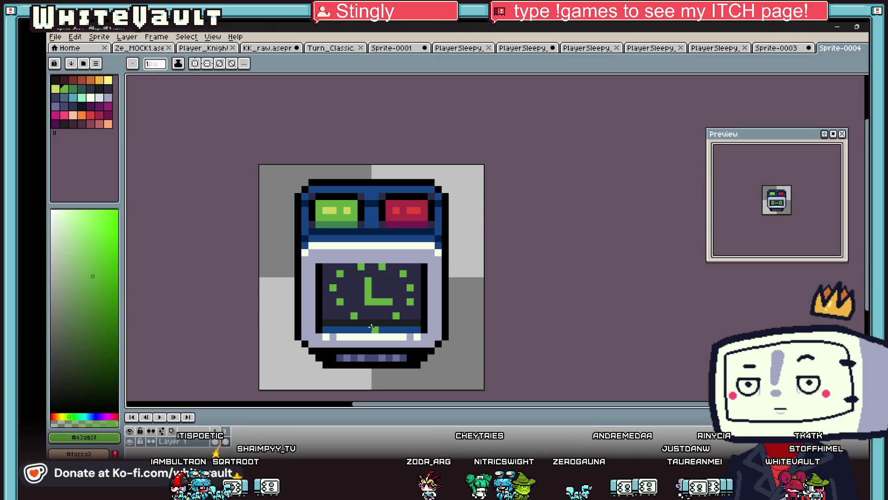
Step: Cover the right-middle and bottom-right ticks with navy and add a green tick at bottom middle
scroll(382, 322, "down", 3)
scroll(386, 338, "up", 2)
key("ctrl")
scroll(384, 338, "up", 5)
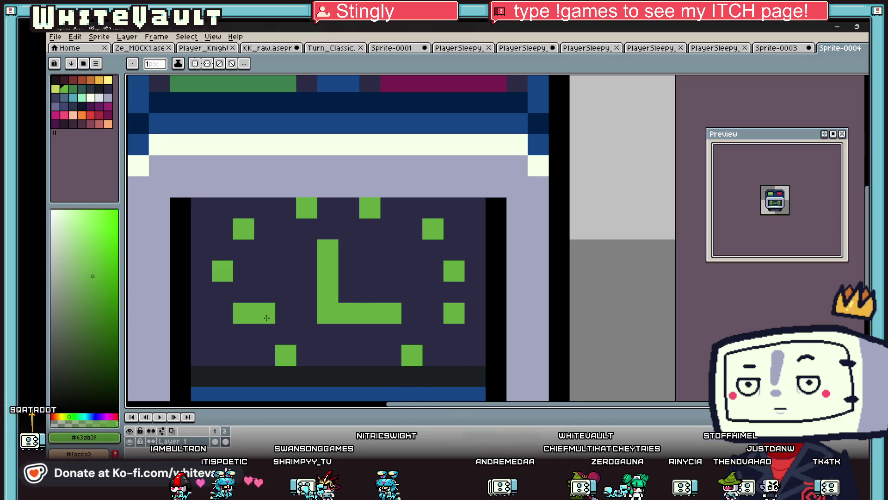
scroll(448, 305, "down", 5)
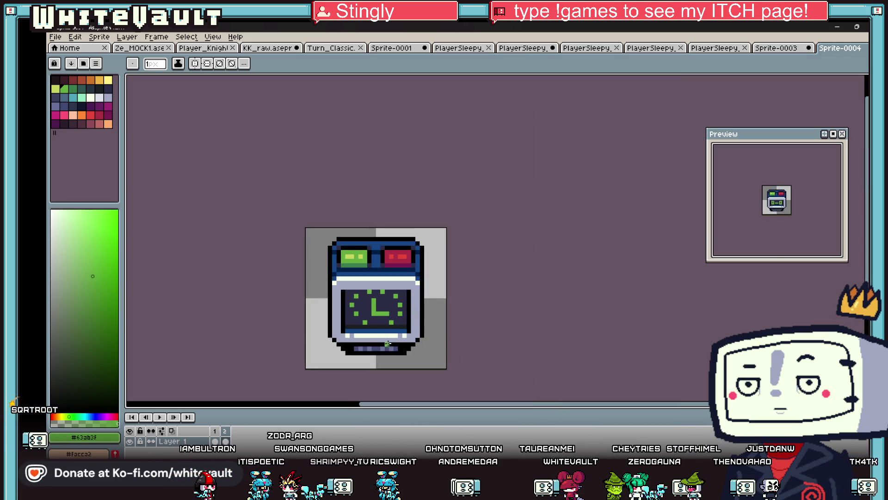
scroll(369, 330, "up", 5)
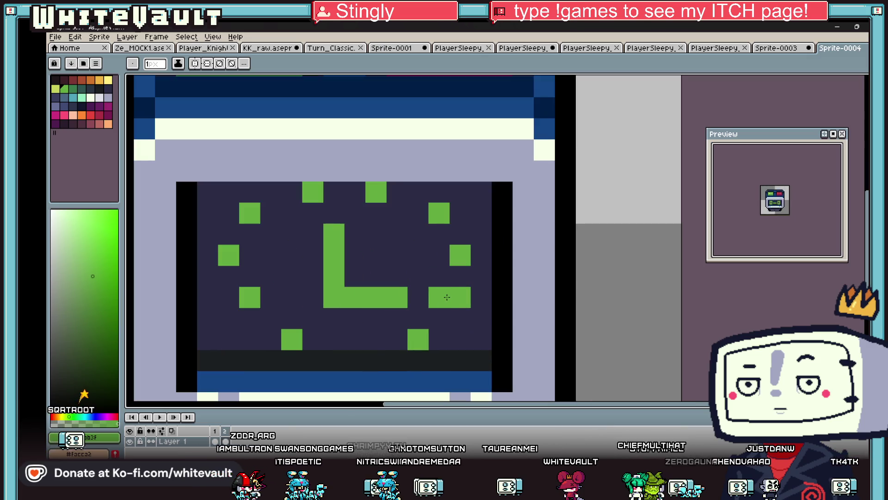
left_click(454, 321, "alt")
left_click(460, 297)
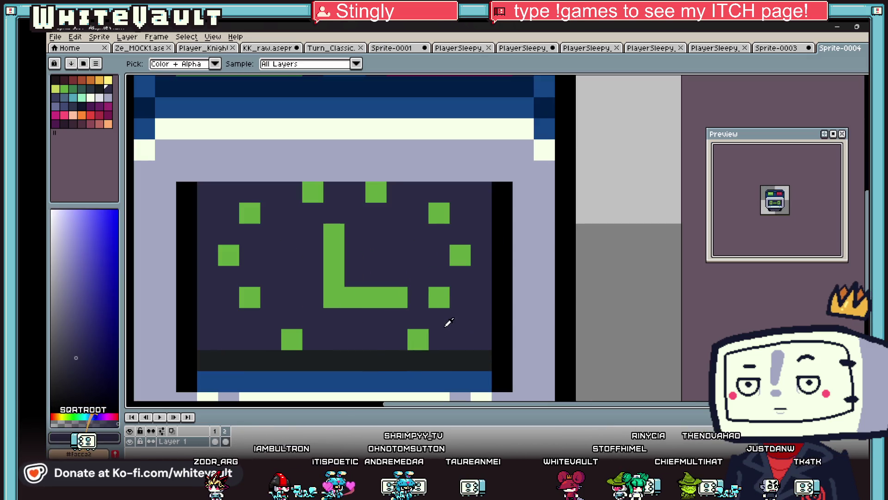
left_click(417, 339)
left_click(437, 295, "alt")
left_click(389, 341)
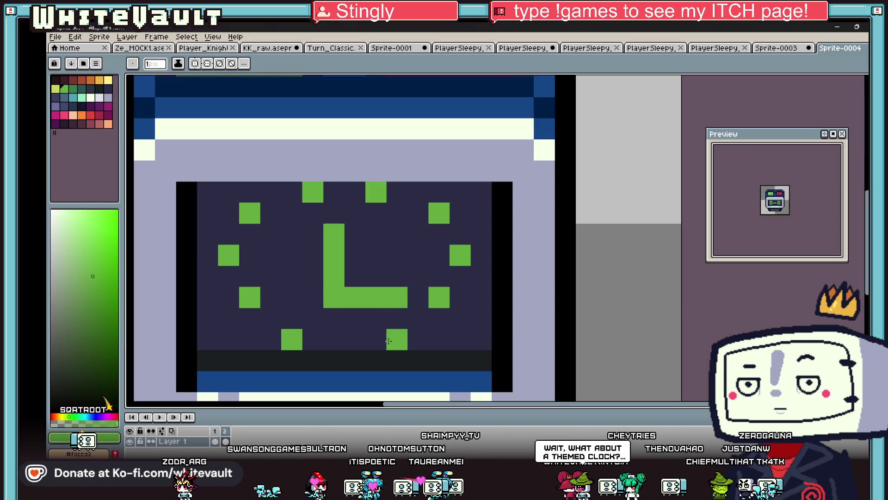
Step: Shift the lower-left green tick one pixel to the left
scroll(389, 341, "down", 5)
scroll(405, 344, "up", 2)
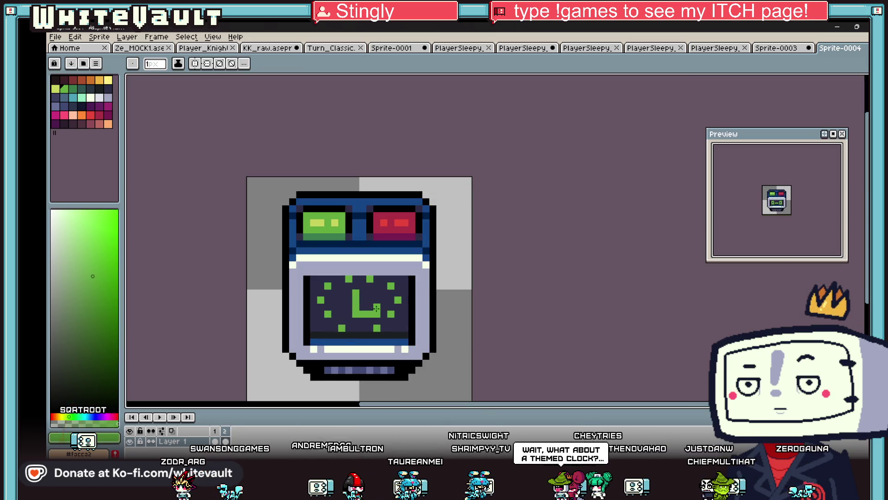
scroll(359, 281, "up", 3)
scroll(361, 282, "down", 4)
scroll(371, 317, "up", 3)
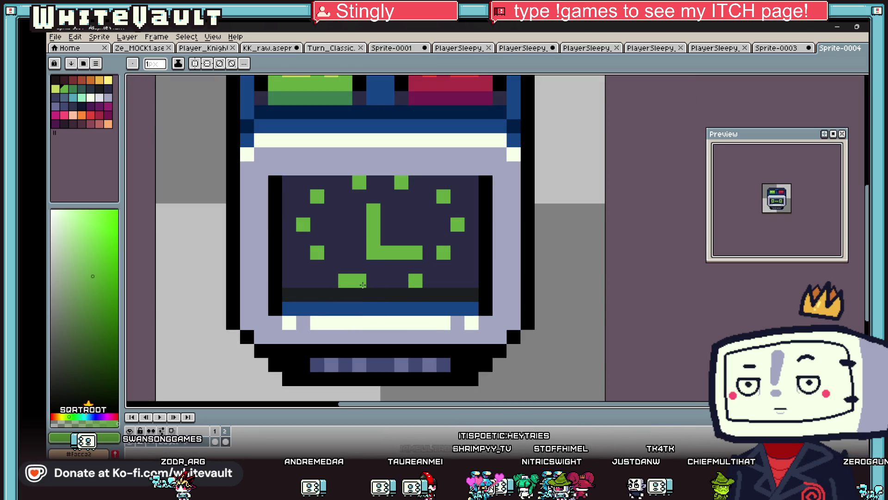
left_click(331, 280)
left_click(349, 270, "alt")
left_click(345, 280)
left_click(326, 284, "alt")
Step: Add green pixels in the dark strip and shift the lower-right tick one pixel right
left_click(359, 294)
left_click(389, 283, "alt")
left_click(413, 277, "alt")
left_click(429, 281)
left_click(418, 271, "alt")
left_click(415, 281)
left_click(429, 280, "alt")
left_click(402, 294)
scroll(402, 295, "down", 5)
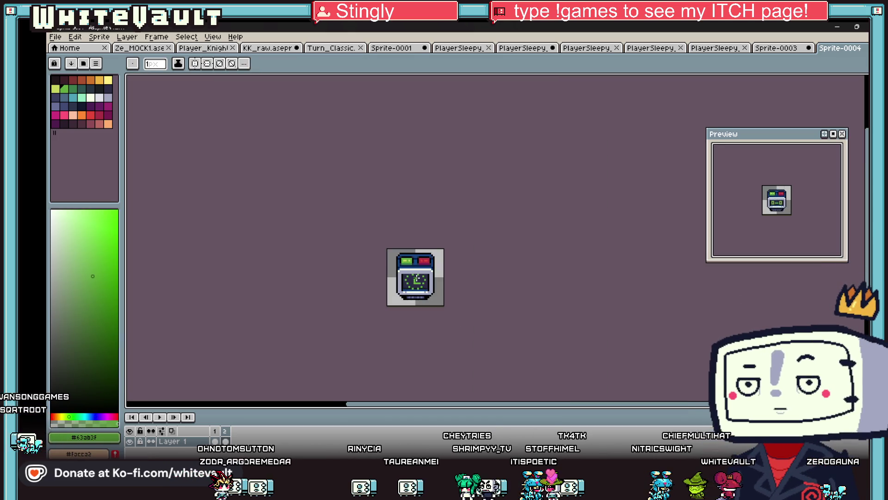
key("v")
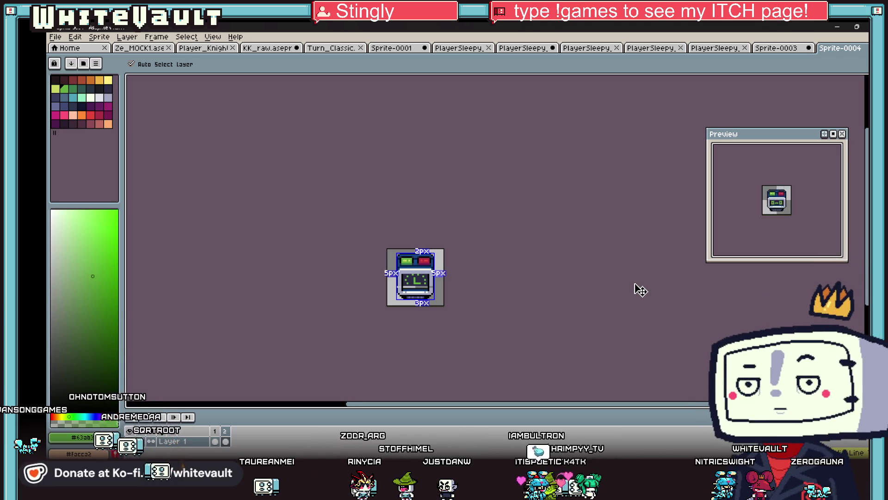
Step: Switch back to the Pencil and zoom in on the robot's green-face frame
key("b")
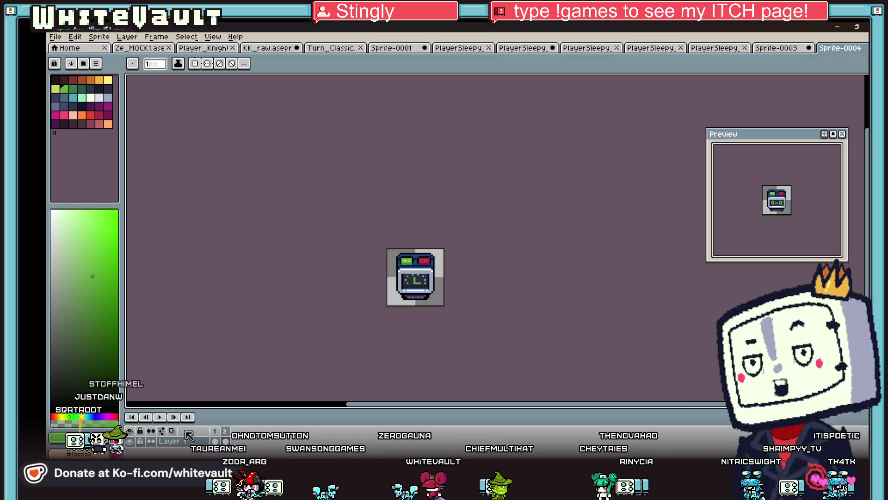
scroll(437, 298, "up", 3)
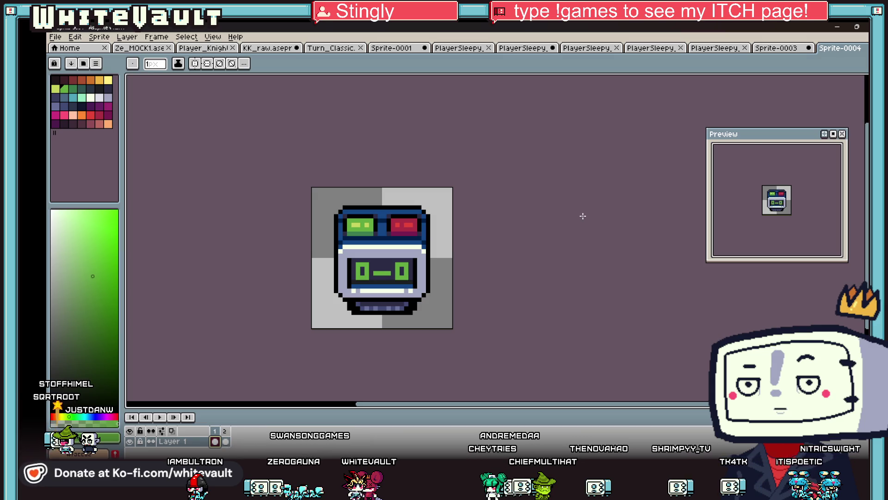
Step: Browse the open sprite tabs through to the large sheet of collected sprites
left_click(779, 46)
left_click(725, 49)
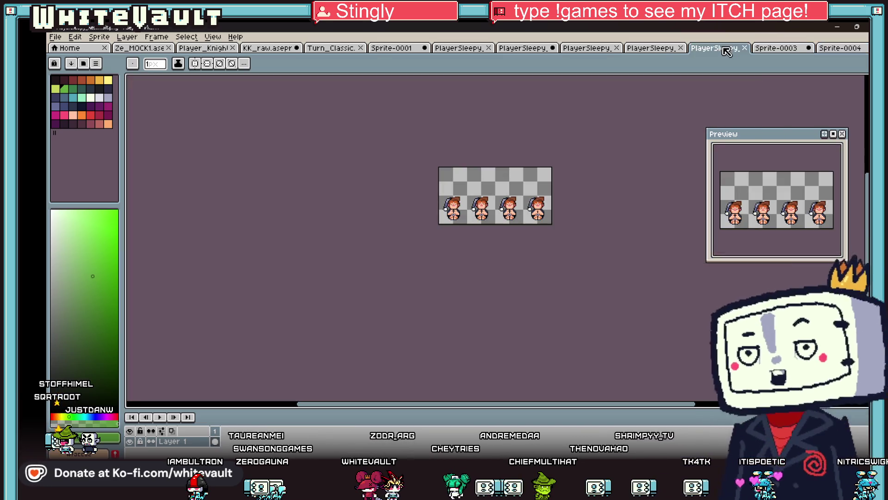
left_click(585, 48)
left_click(528, 48)
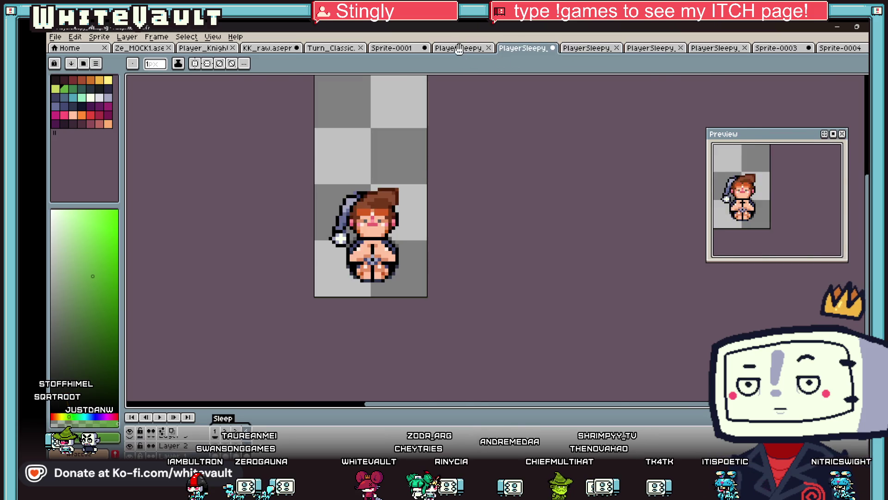
left_click(460, 50)
left_click(394, 50)
left_click(334, 48)
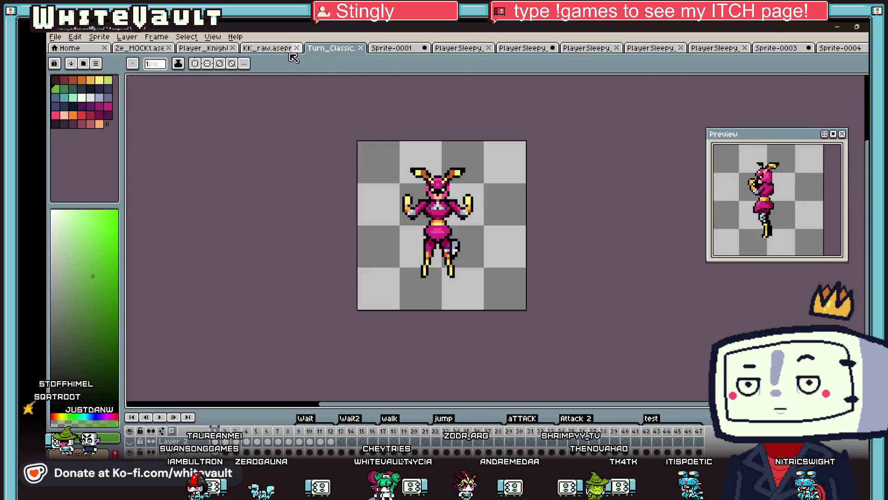
left_click(268, 48)
Step: Pan and zoom around the collected sprites sheet to inspect it
scroll(468, 222, "down", 3)
scroll(367, 188, "up", 2)
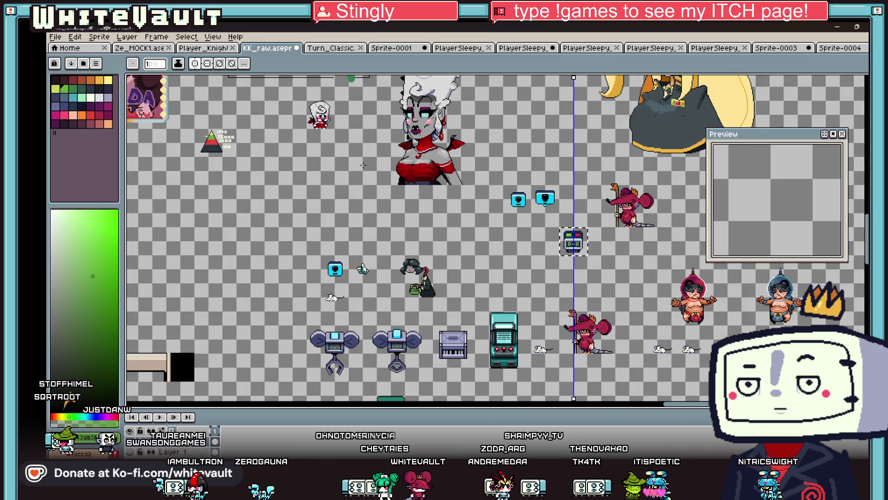
scroll(354, 172, "down", 3)
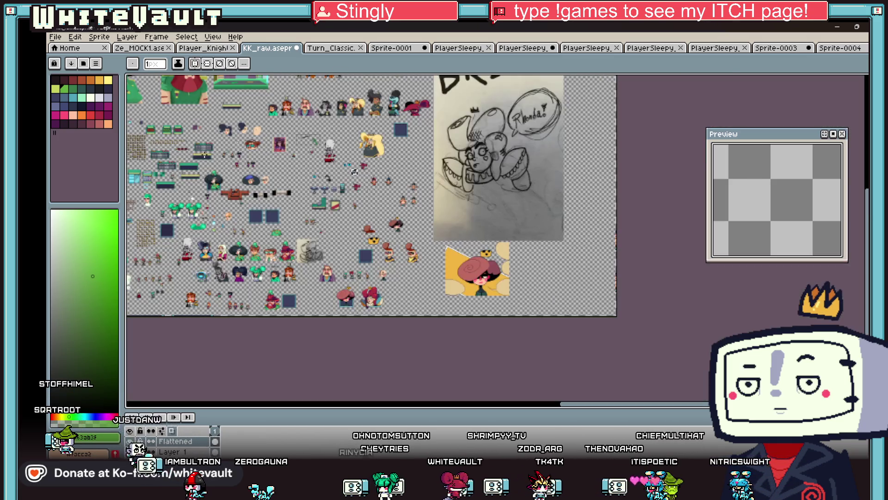
scroll(203, 238, "up", 3)
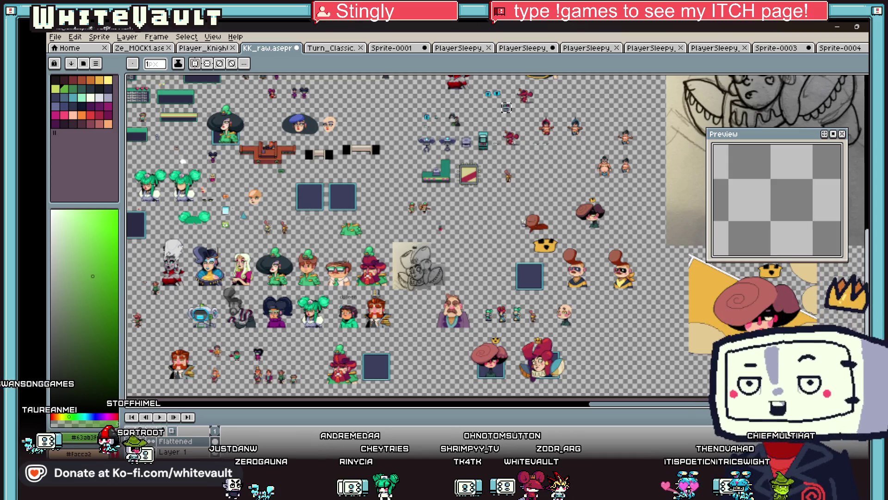
scroll(517, 237, "up", 3)
scroll(382, 308, "up", 8)
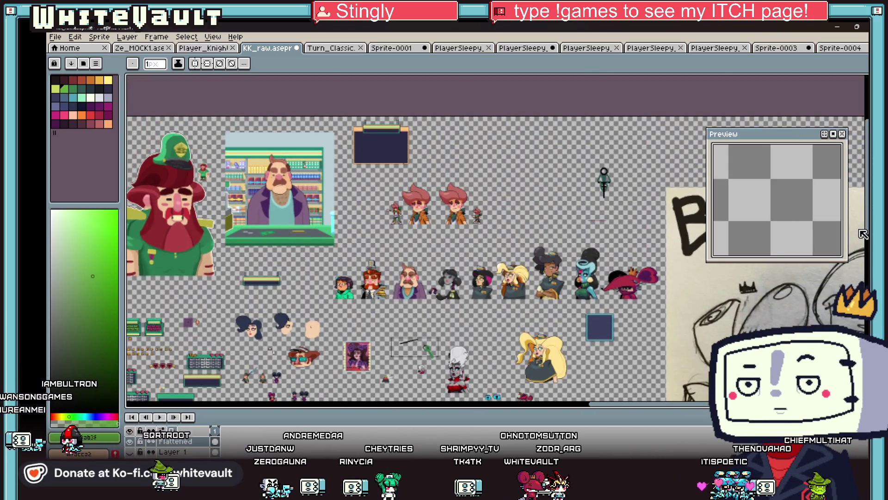
left_click_drag(597, 409, 488, 408)
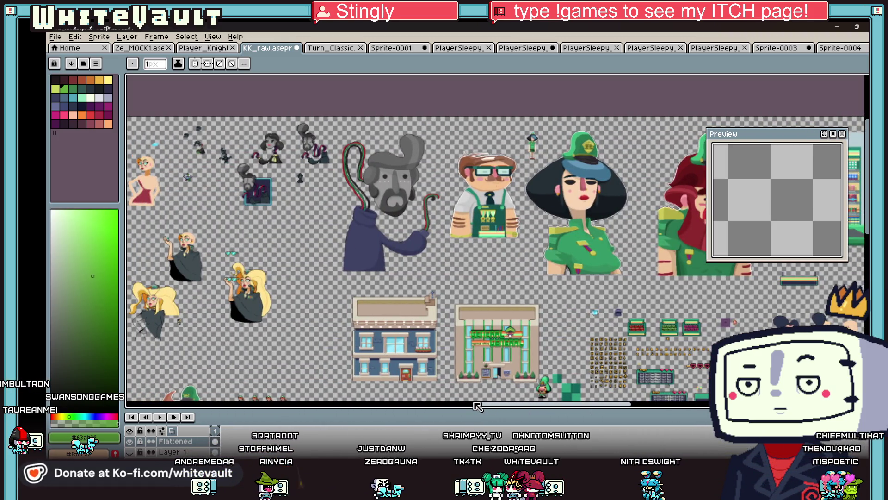
left_click_drag(504, 409, 445, 408)
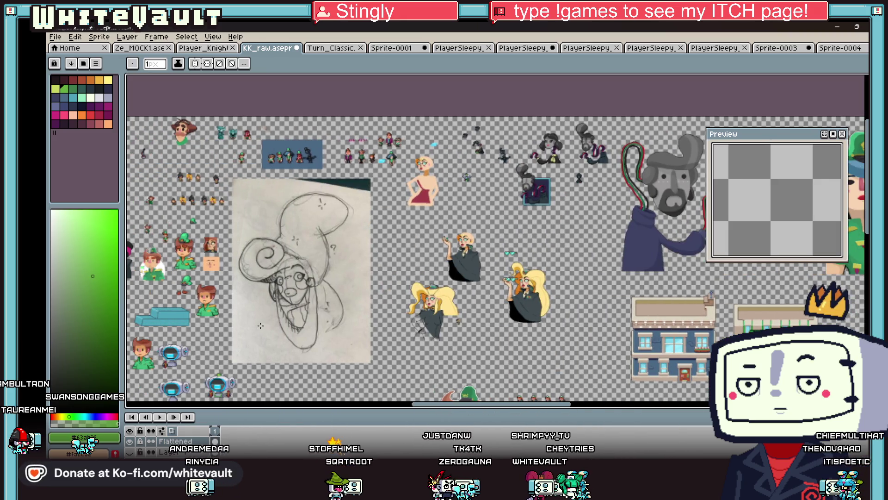
scroll(253, 162, "up", 1)
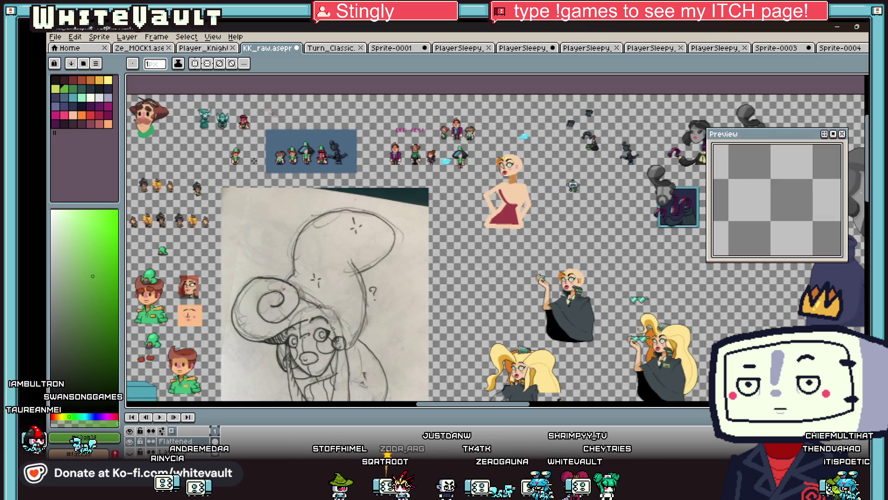
scroll(254, 160, "down", 1)
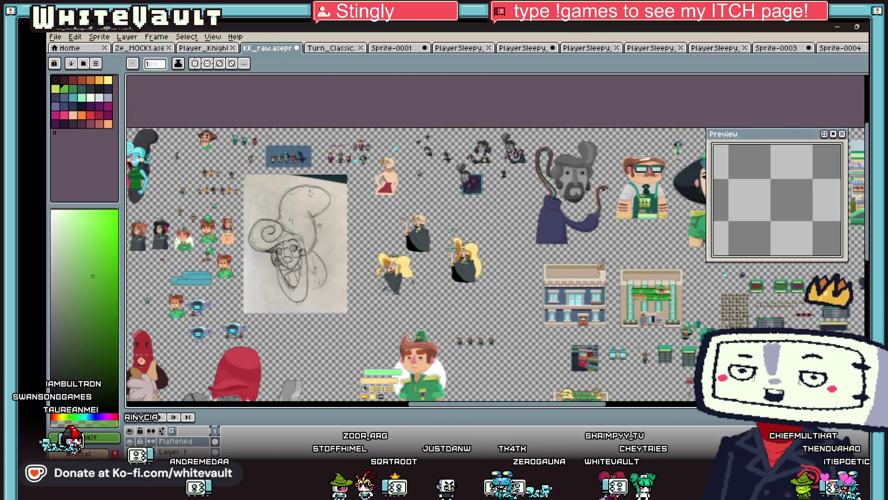
scroll(704, 302, "up", 2)
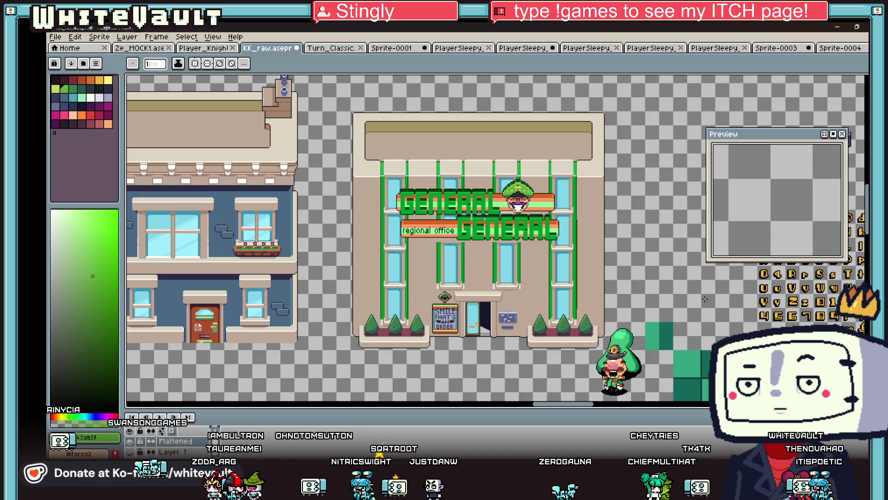
scroll(582, 216, "down", 1)
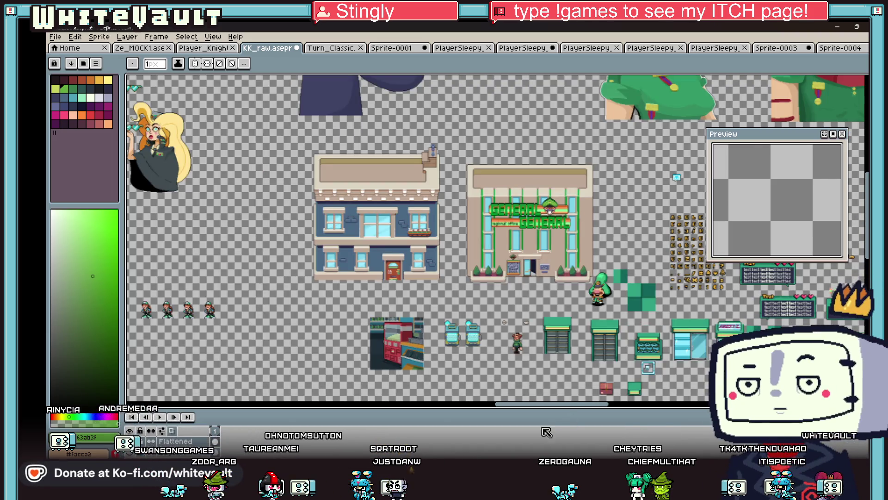
mouse_move(535, 410)
left_mouse_down()
mouse_move(656, 409)
mouse_move(603, 399)
left_mouse_up()
scroll(134, 293, "up", 2)
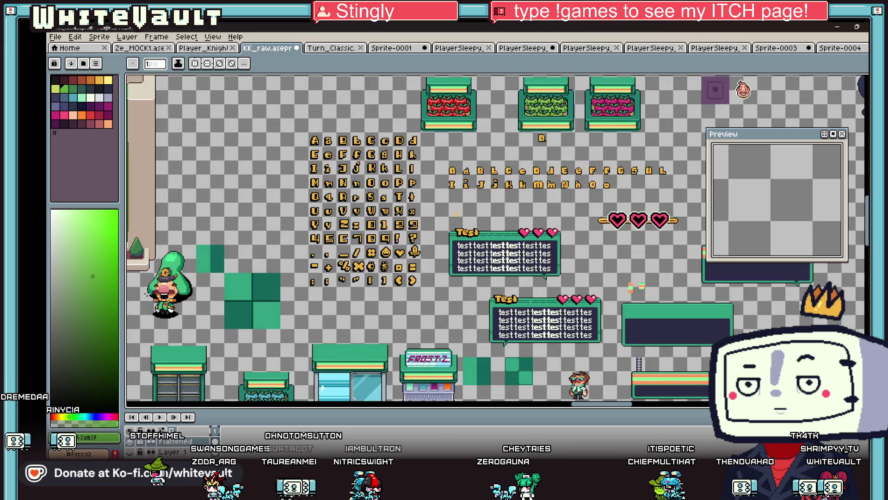
Step: Pick a selection tool and return to the robot sprite on its clock-face frame
key("shift+q")
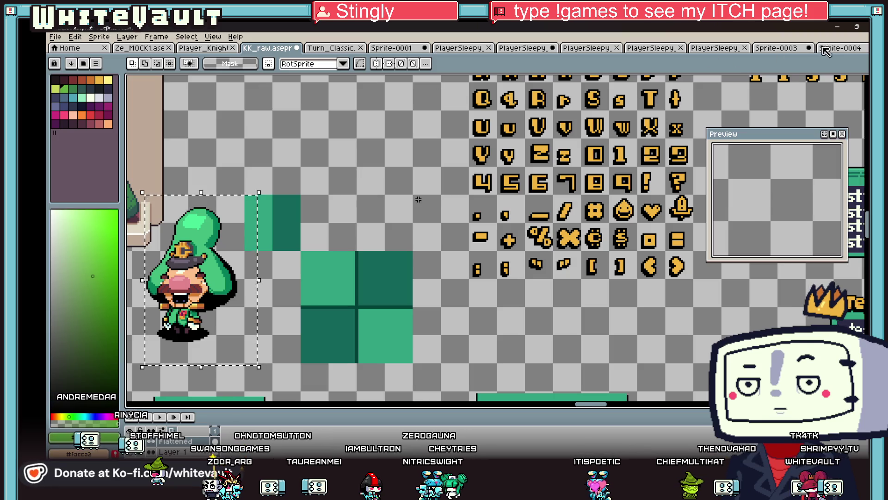
key("ctrl+Tab")
key("Right")
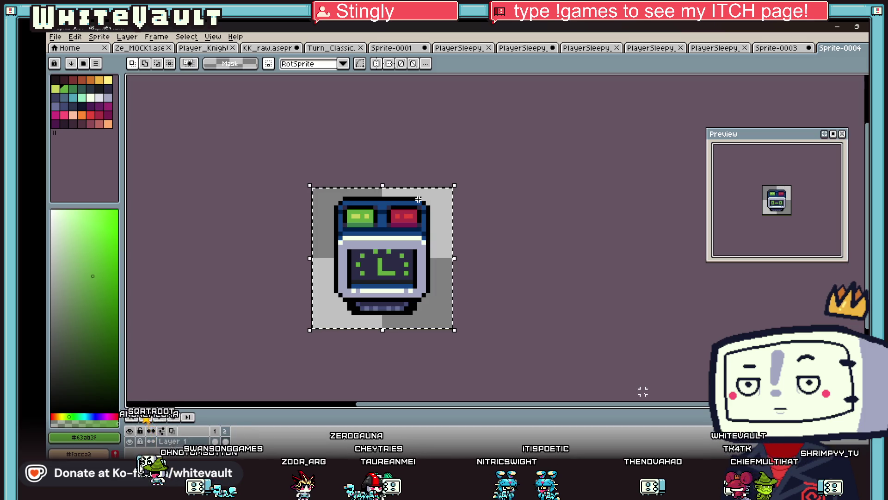
Step: Paste the robot clock into KK_raw beside the green character
left_click(287, 46)
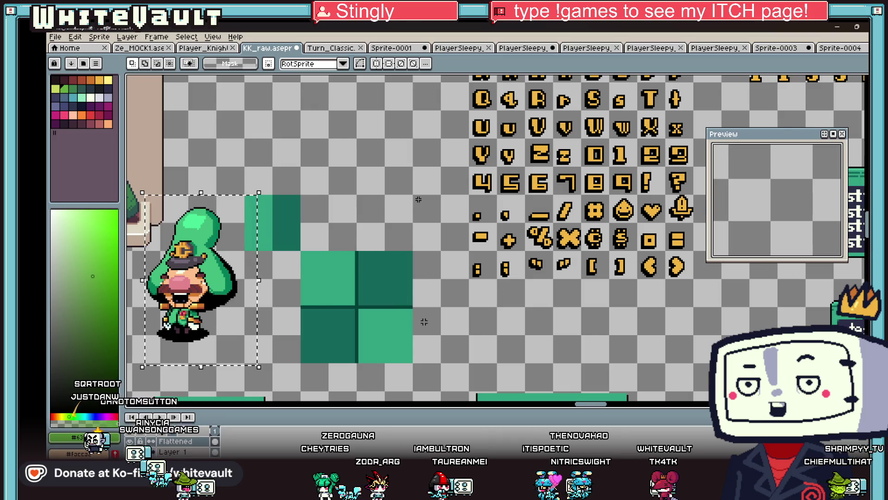
scroll(400, 300, "down", 3)
scroll(400, 325, "up", 3)
key("ctrl+v")
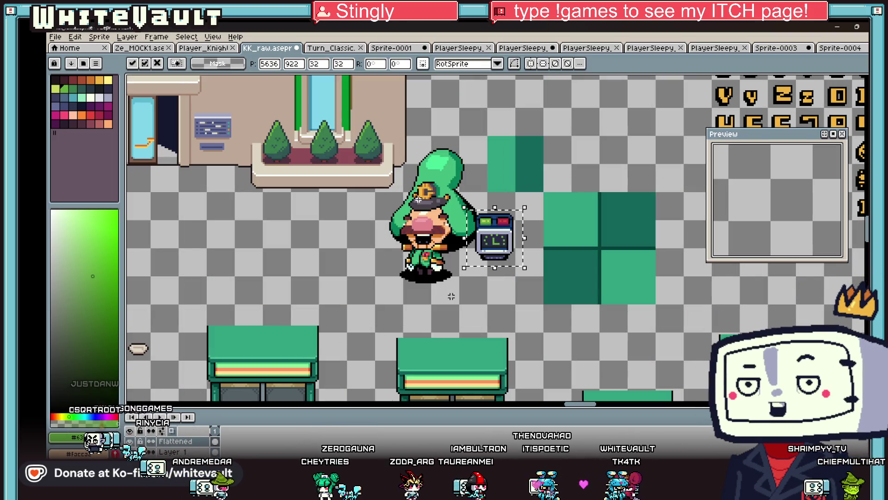
mouse_move(497, 256)
left_mouse_down()
mouse_move(303, 277)
mouse_move(298, 253)
left_mouse_up()
scroll(305, 278, "up", 1)
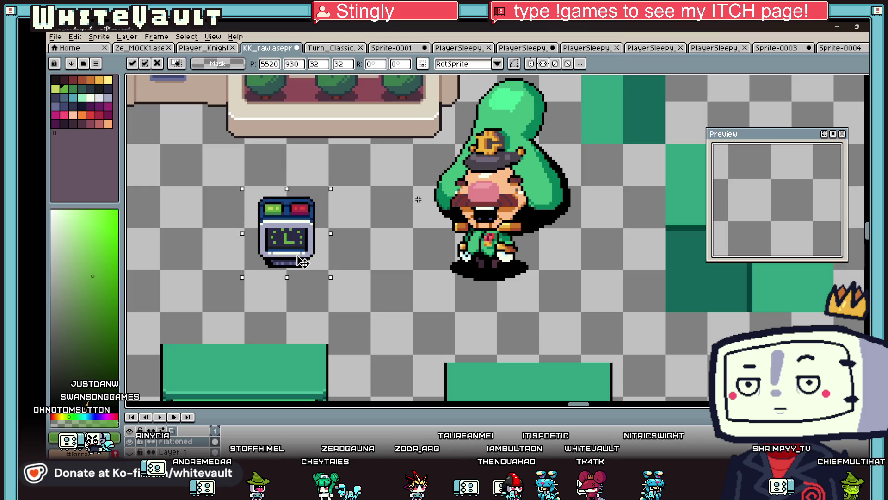
key("Return")
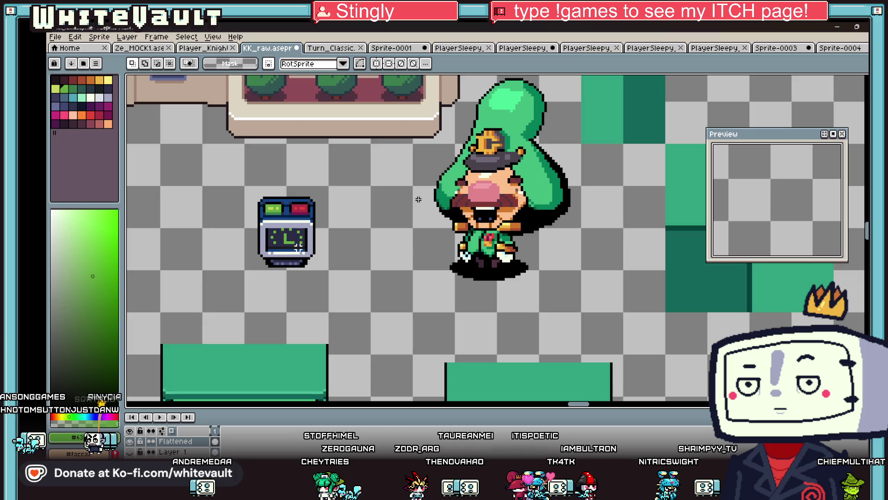
Step: Duplicate the placed robot and drop the copy below-right of it
left_click_drag(231, 175, 329, 288)
mouse_move(295, 241)
left_mouse_down()
mouse_move(377, 304)
mouse_move(382, 331)
left_mouse_up()
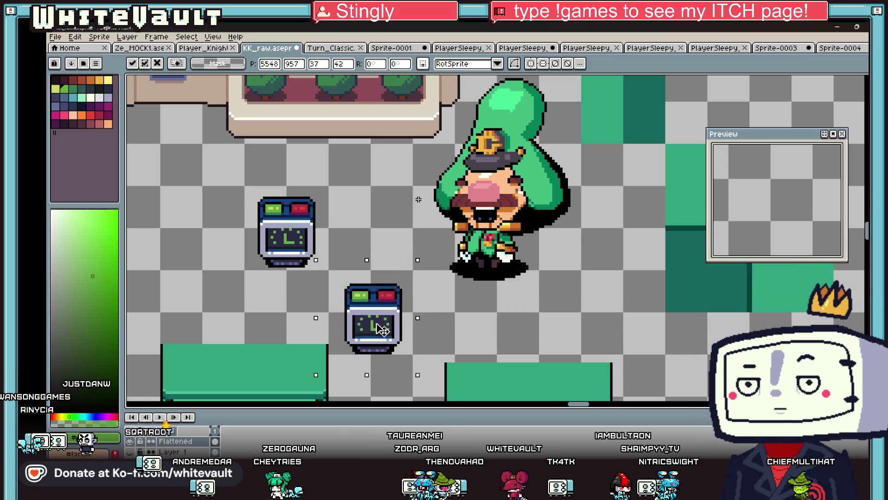
left_click(241, 190)
scroll(241, 190, "up", 1)
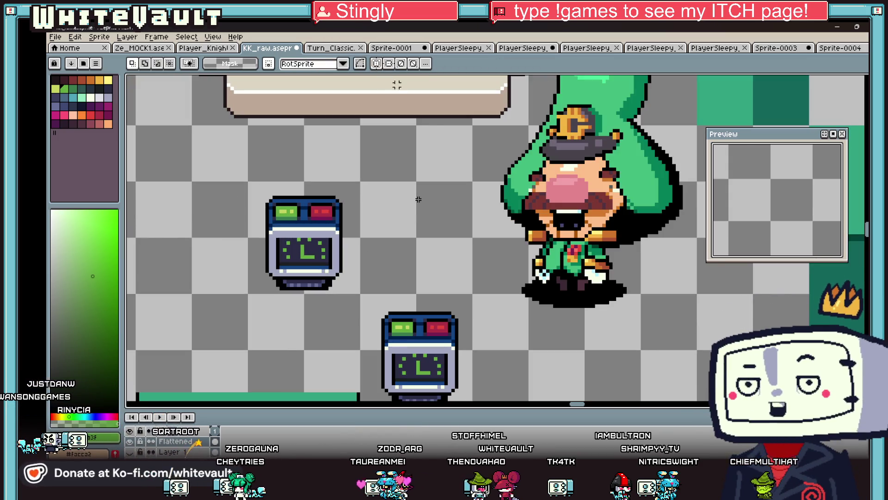
scroll(418, 199, "down", 5)
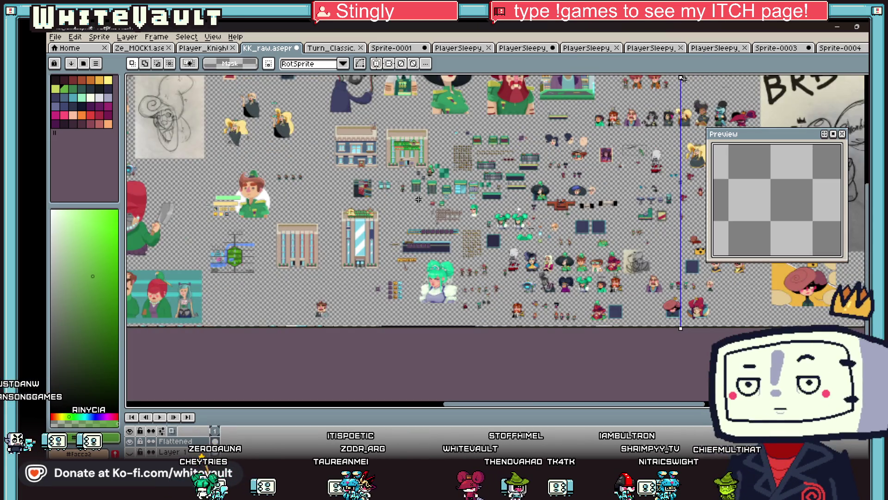
Step: Move the symmetry axis onto the upper robot
mouse_move(680, 79)
left_mouse_down()
mouse_move(667, 100)
mouse_move(482, 120)
mouse_move(435, 143)
mouse_move(419, 165)
left_mouse_up()
scroll(420, 164, "up", 5)
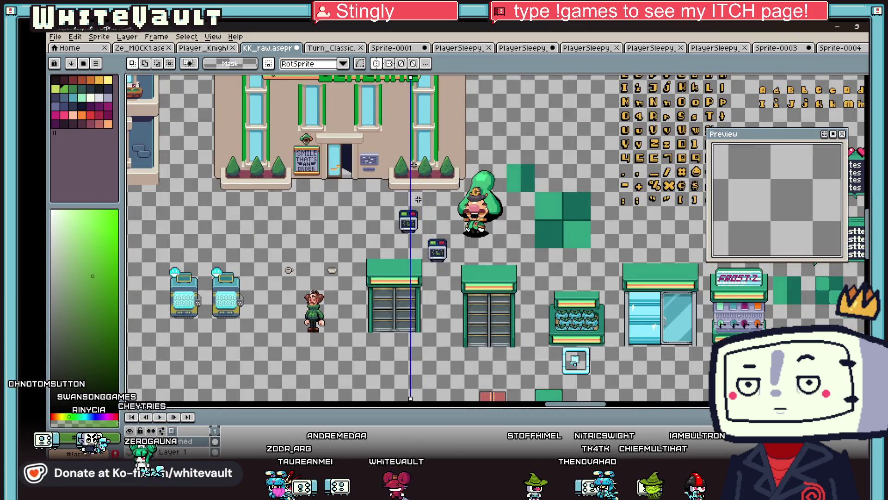
scroll(403, 175, "up", 1)
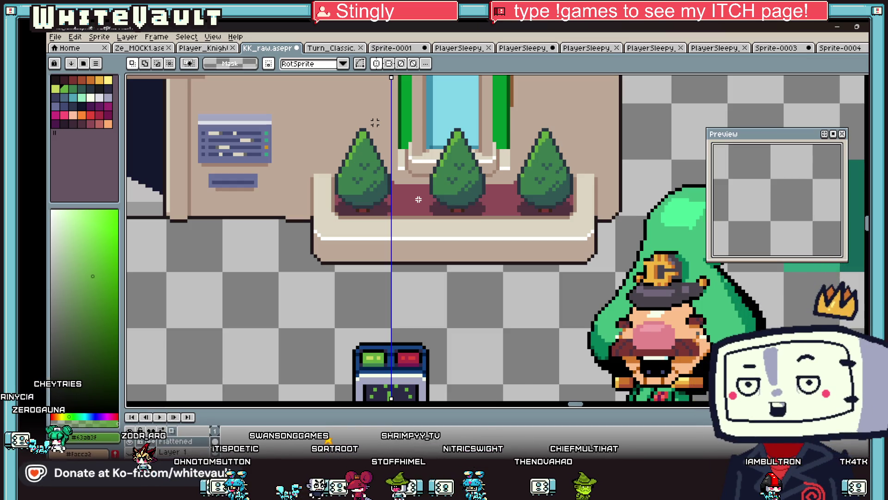
scroll(418, 199, "down", 2)
scroll(418, 199, "up", 4)
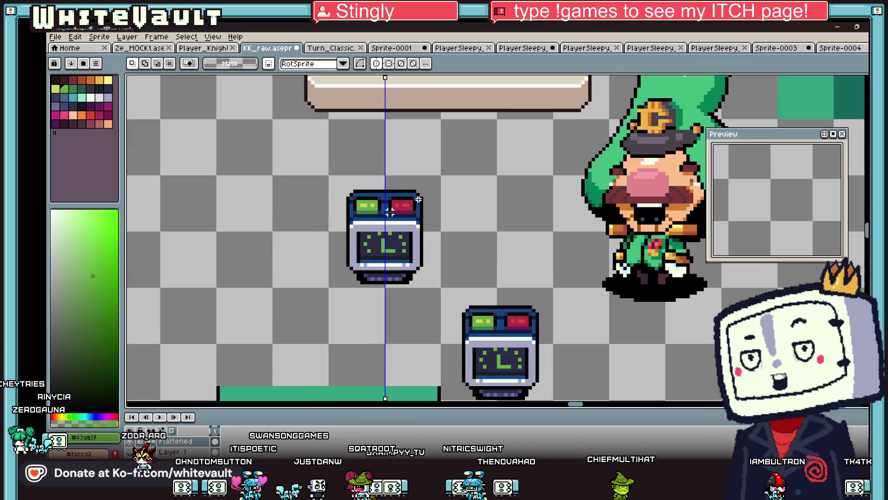
Step: Paint a mirrored green tree-shaped blob above the upper robot
key("i")
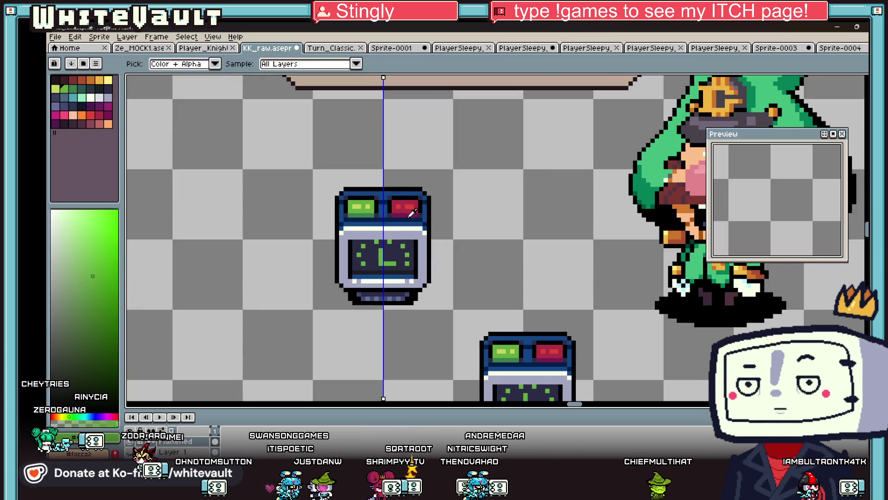
scroll(476, 193, "down", 1)
key("b")
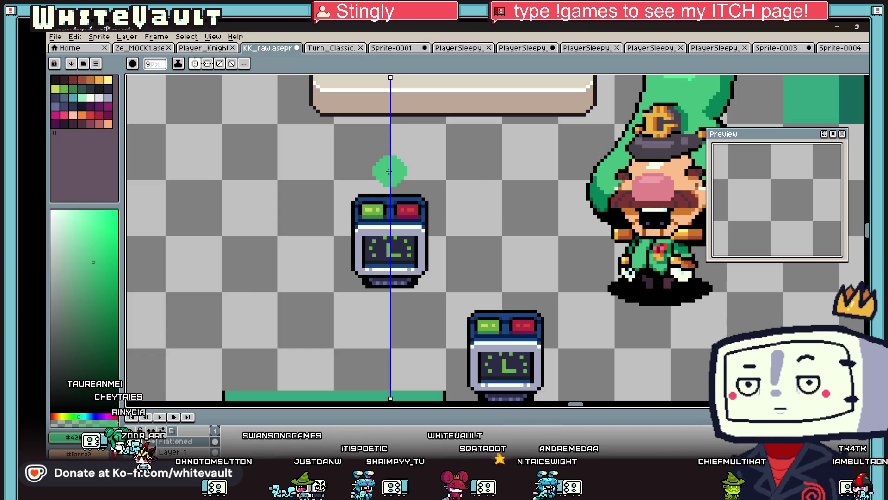
mouse_move(390, 181)
left_mouse_down()
mouse_move(372, 197)
mouse_move(418, 212)
left_mouse_up()
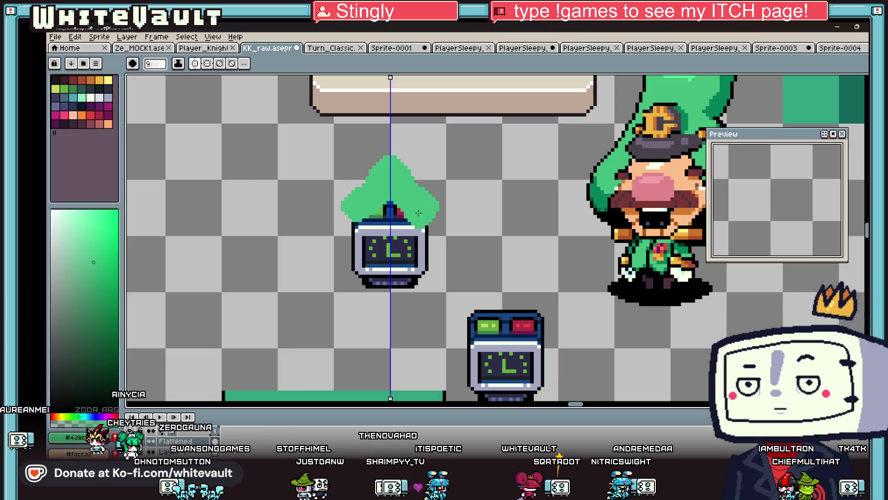
Step: With a 4px brush, paint the area under the tree and around the chimney dark grey
left_click(657, 148, "alt")
key("minus")
key("minus")
key("minus")
scroll(387, 207, "up", 2)
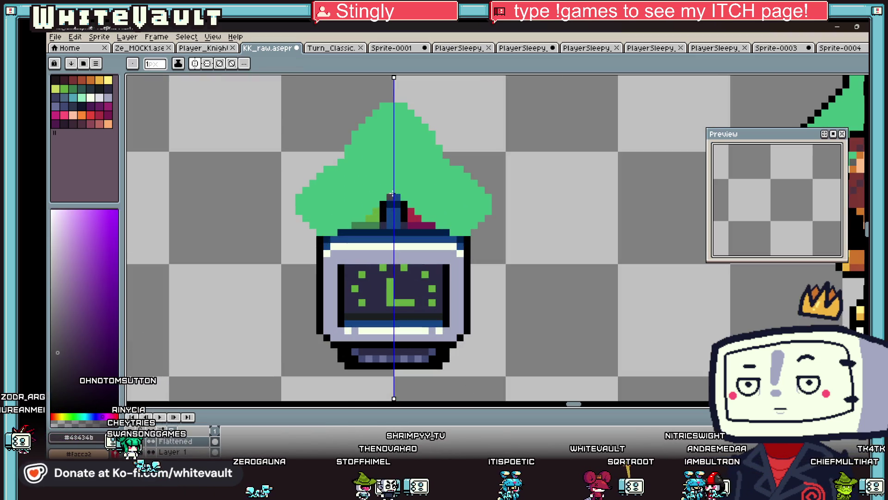
scroll(389, 197, "up", 2)
left_click(441, 209)
left_click(371, 224)
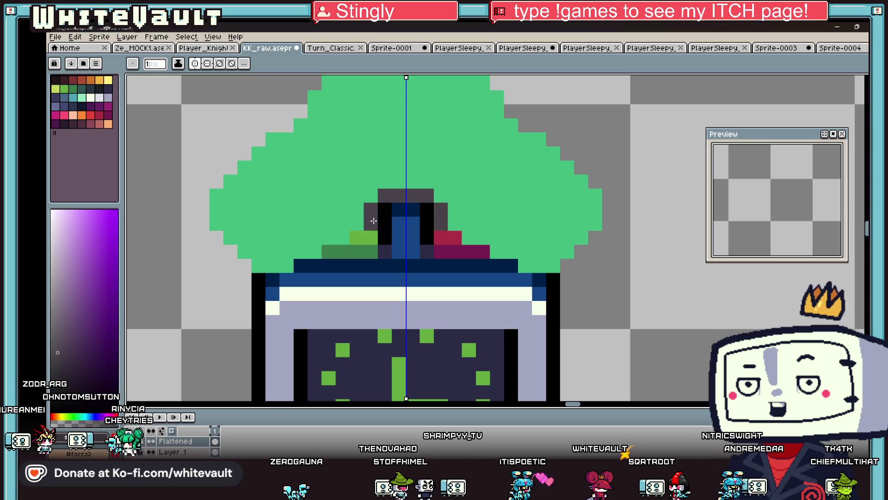
left_click(370, 237)
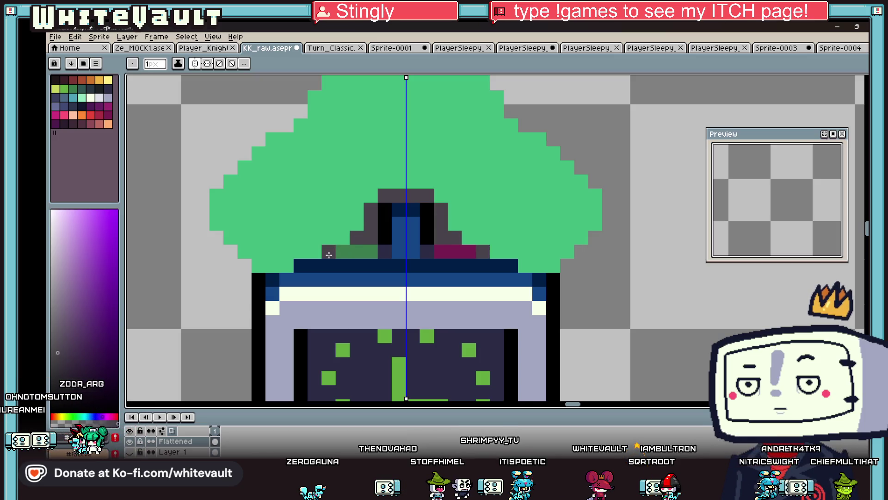
left_click(386, 287, "shift")
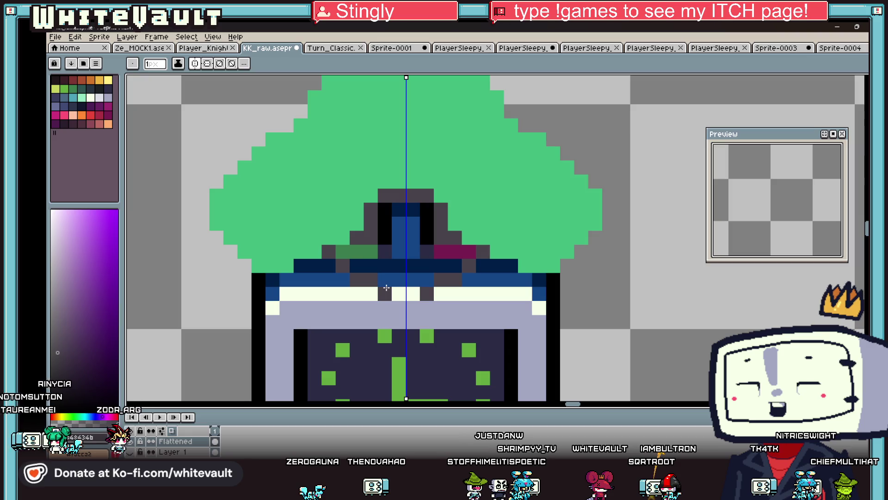
left_click(407, 295)
mouse_move(355, 252)
left_mouse_down()
mouse_move(386, 252)
mouse_move(365, 266)
mouse_move(393, 280)
mouse_move(431, 281)
left_mouse_up()
scroll(430, 281, "down", 3)
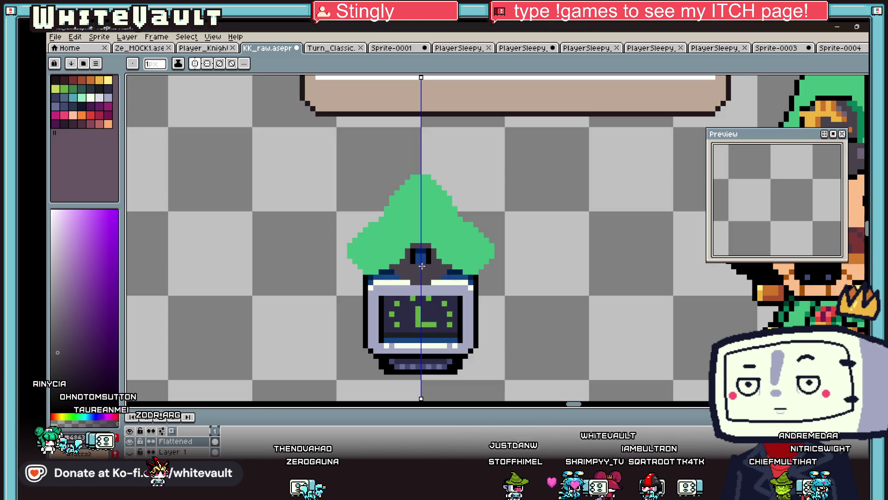
scroll(441, 233, "up", 2)
Step: Outline the chimney sides, tree tip and slopes in black
left_click_drag(440, 233, 451, 252)
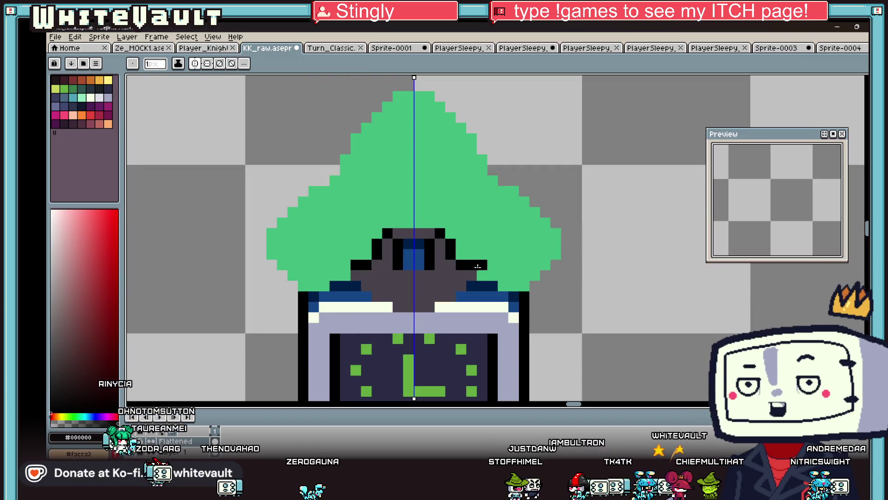
scroll(478, 273, "down", 3)
scroll(463, 191, "up", 3)
left_click_drag(440, 189, 463, 191)
left_click(399, 203)
right_click(399, 189)
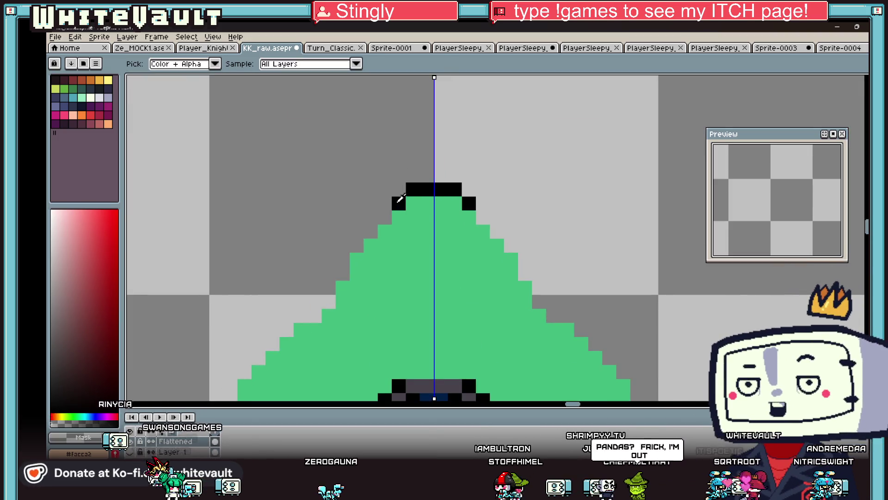
left_click_drag(383, 218, 342, 260)
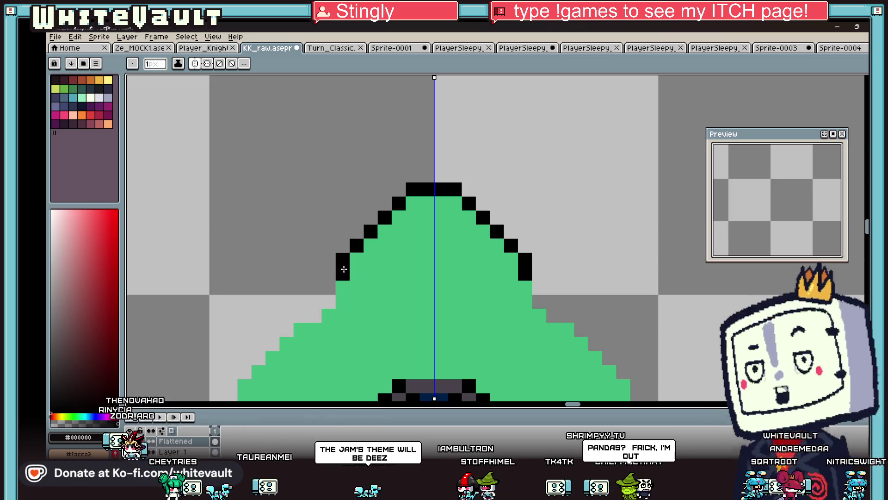
scroll(407, 297, "down", 3)
scroll(407, 296, "up", 2)
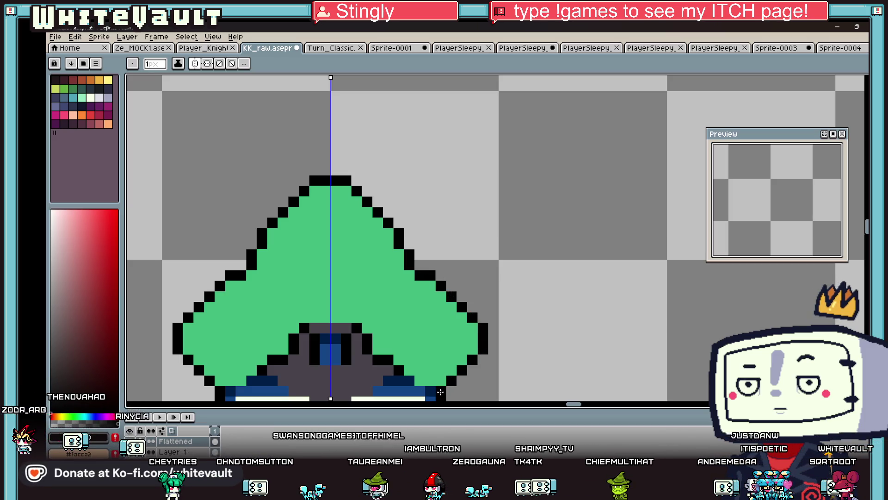
left_click(412, 383)
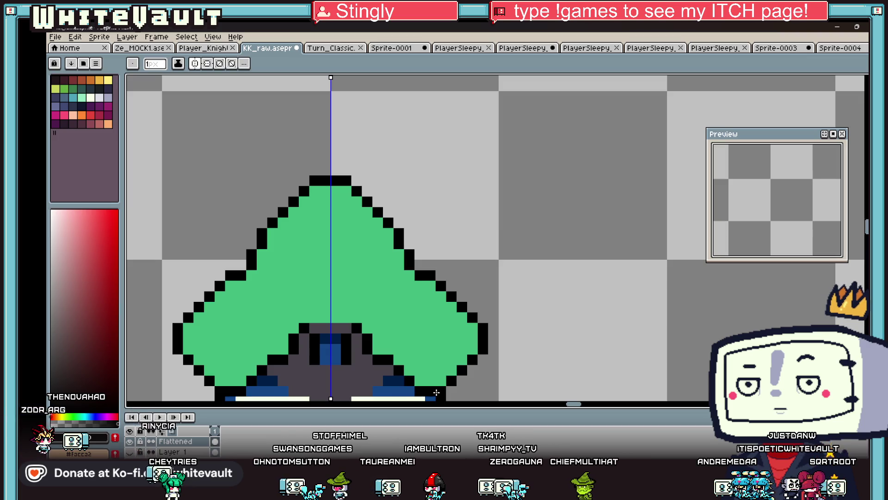
Step: Return to the robot alarm-clock sprite
scroll(436, 393, "down", 3)
scroll(515, 323, "down", 1)
scroll(514, 323, "up", 1)
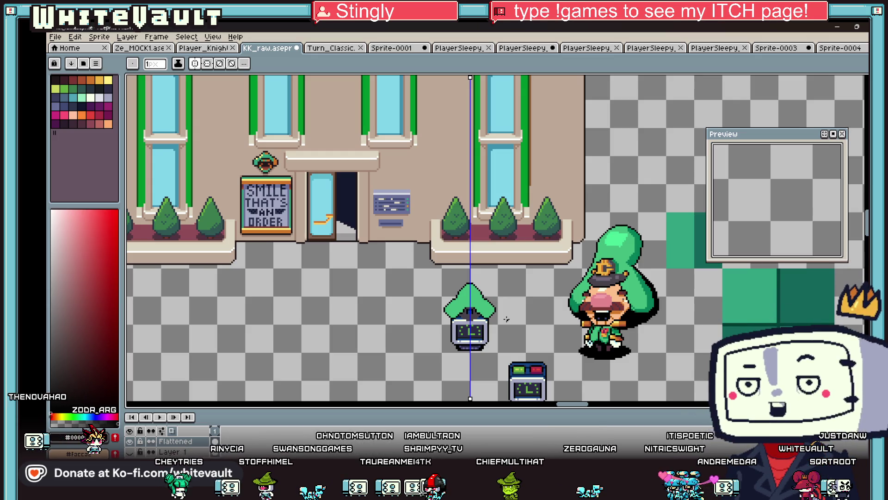
scroll(521, 310, "down", 1)
scroll(522, 351, "up", 1)
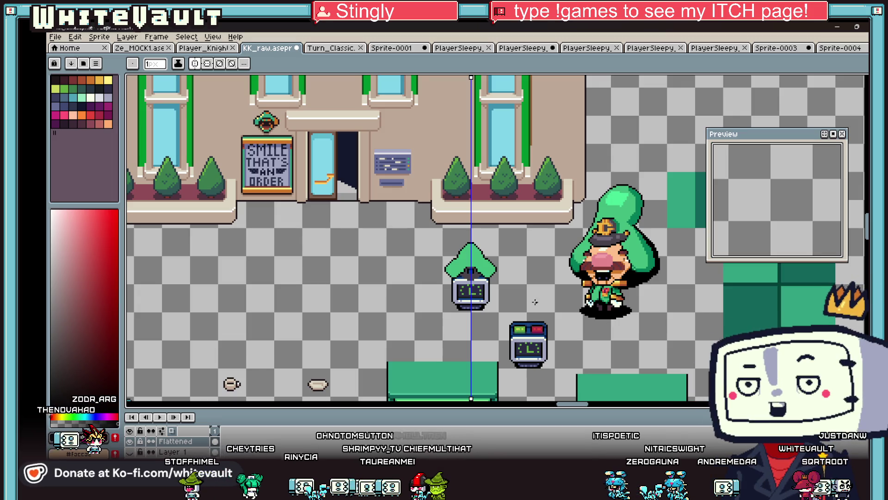
scroll(598, 390, "up", 1)
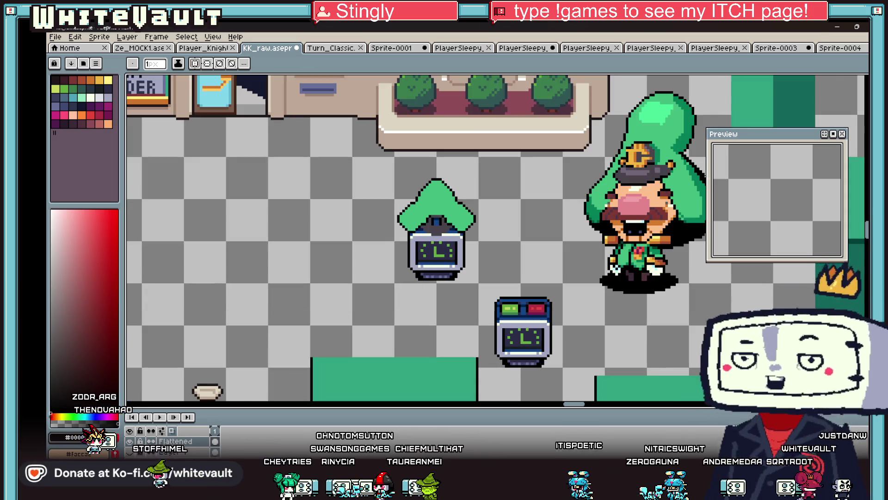
key("ctrl+Tab")
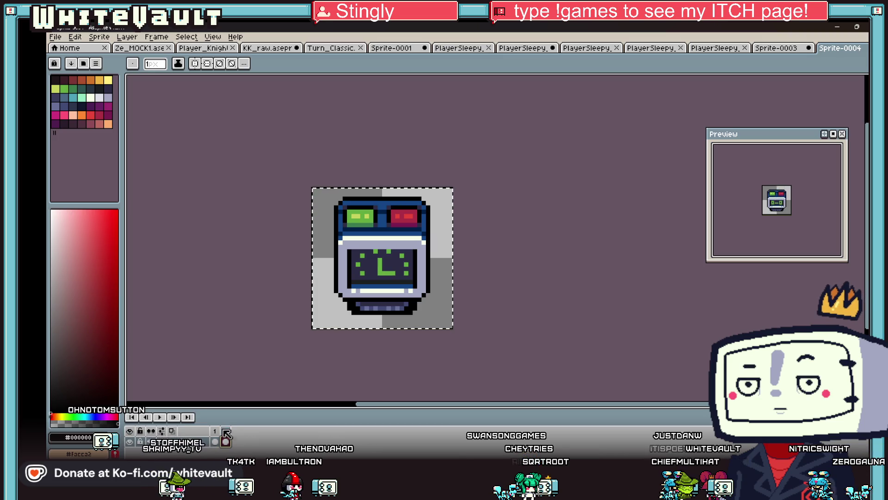
Step: Select frames 1–3 of the robot sprite and tag them as a new animation tag named 'wait'
scroll(341, 299, "up", 1)
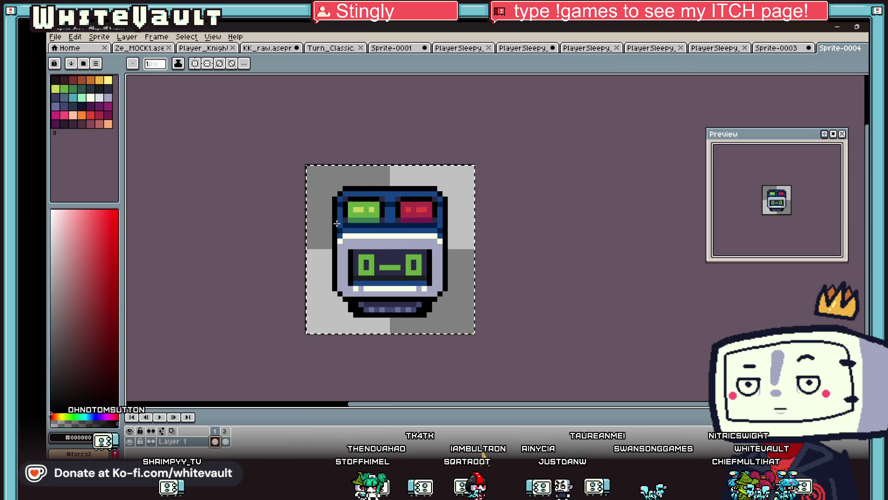
left_click(235, 438)
left_click(215, 435)
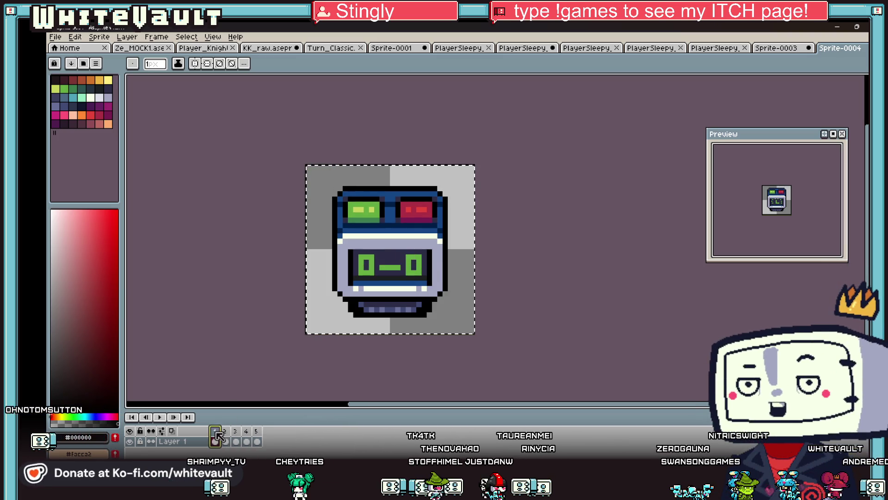
right_click(229, 433)
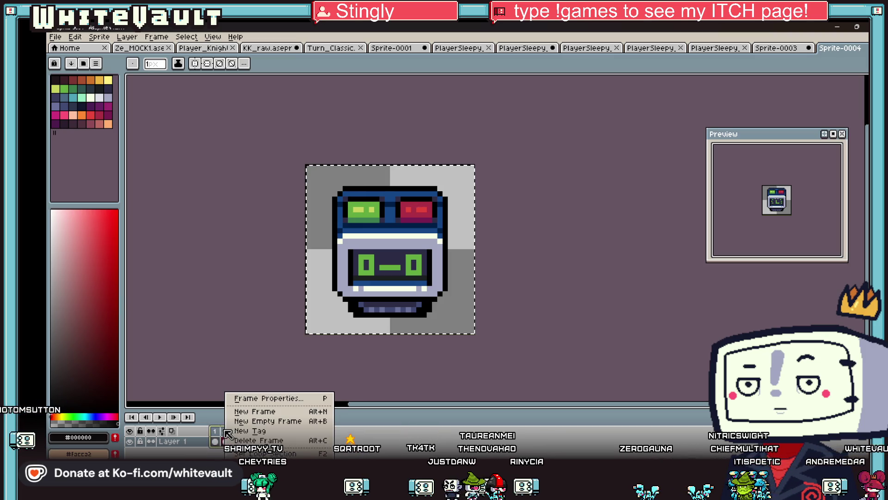
left_click(221, 434)
right_click(239, 433)
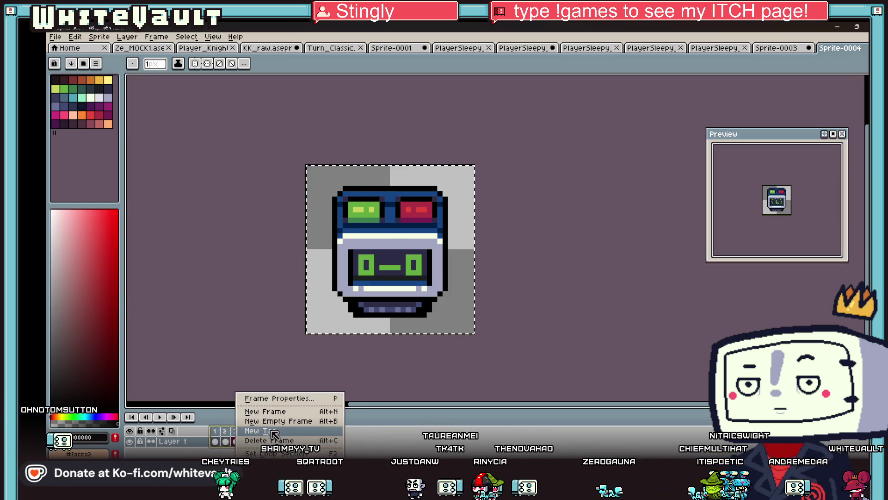
left_click(272, 431)
type("wait")
key("Return")
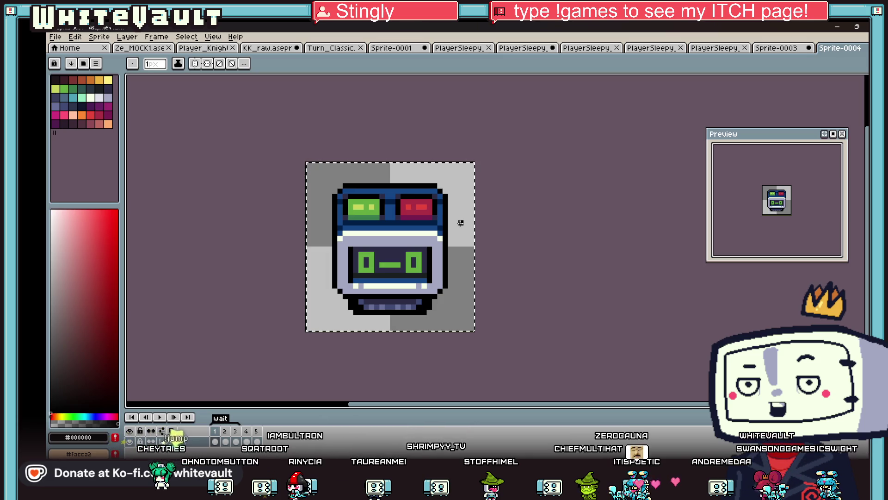
scroll(461, 223, "up", 4)
Step: Paint the right green 0 on the robot's screen with the dark screen colour, reshaping it into an L
left_click(418, 249, "alt")
mouse_move(402, 251)
left_mouse_down()
mouse_move(419, 249)
mouse_move(428, 266)
left_mouse_up()
left_click(415, 295)
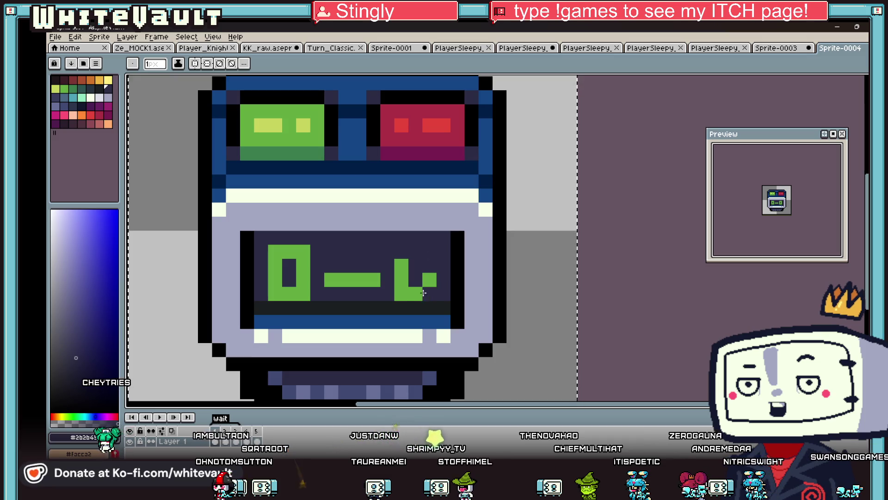
left_click(429, 293)
left_click(430, 280, "alt")
left_click(415, 280)
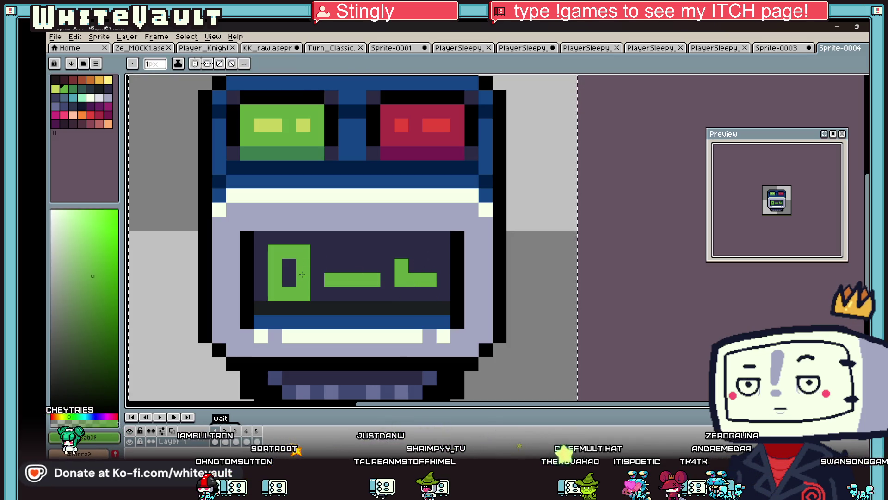
Step: Reshape the left green 0 into a mirrored angled L mark
left_click(290, 273, "alt")
left_click(298, 257)
left_click_drag(299, 257, 276, 252)
left_click_drag(275, 294, 303, 294)
left_click(272, 264)
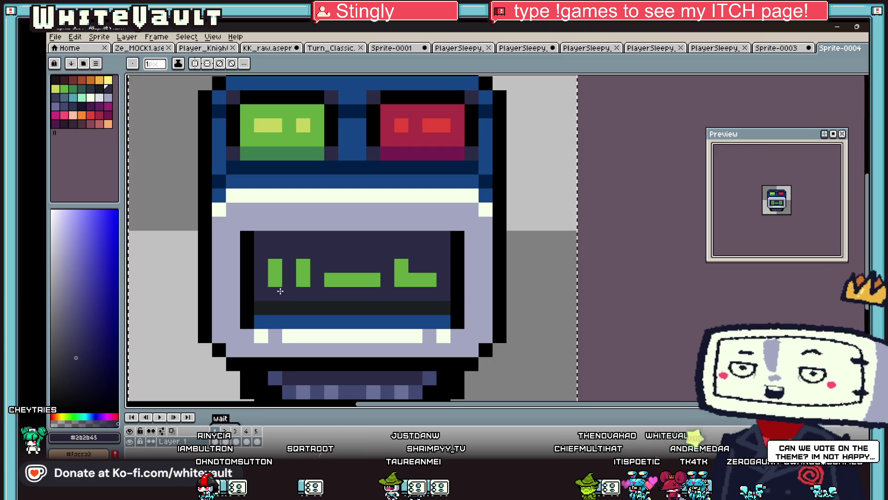
left_click(275, 279, "alt")
left_click(289, 280)
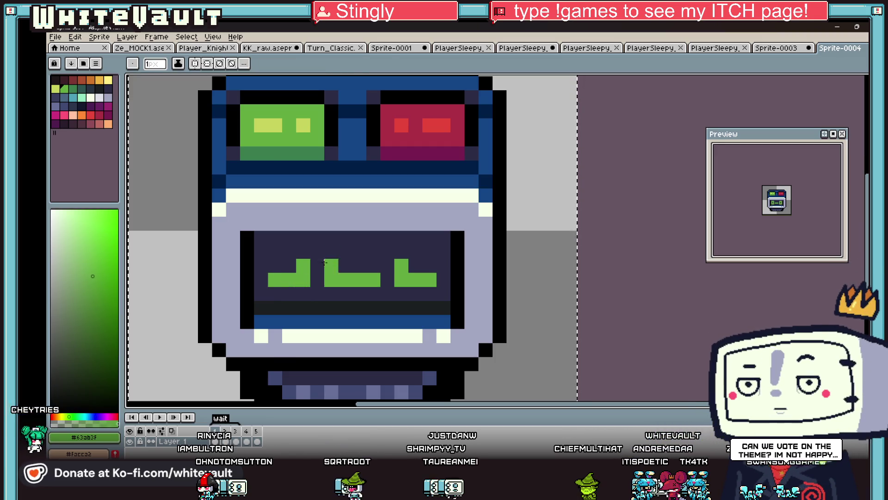
Step: Replace the middle green mouth bar with a short green dash on frame 1
scroll(345, 247, "down", 3)
left_click(345, 247, "alt")
scroll(344, 247, "up", 3)
left_click_drag(303, 317, 332, 317)
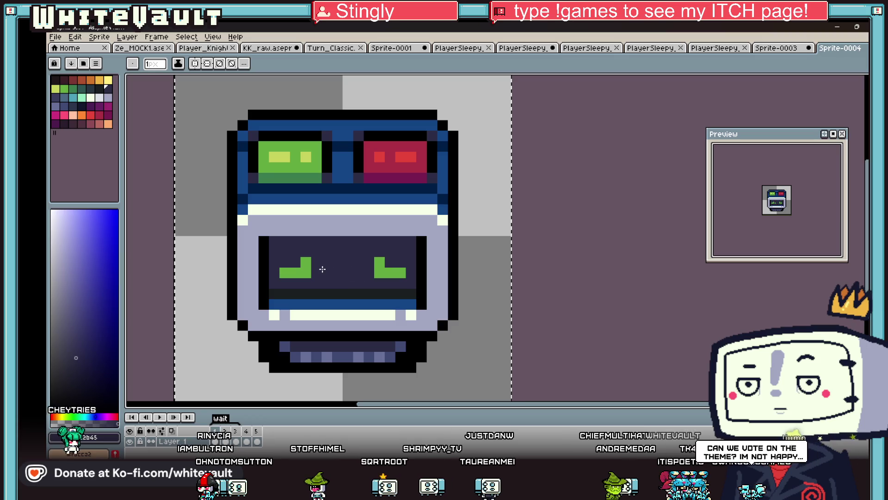
scroll(388, 265, "down", 3)
left_click(388, 265, "alt")
scroll(367, 260, "up", 3)
left_click(365, 278)
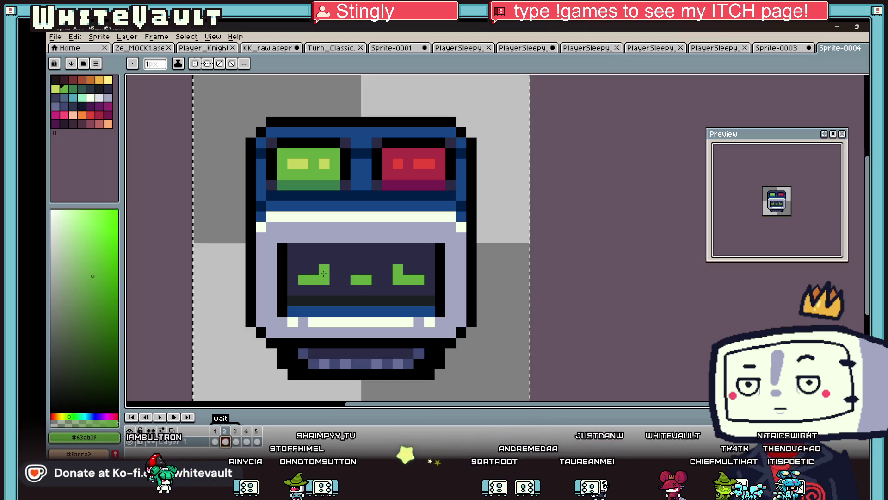
key("alt")
left_click(345, 280)
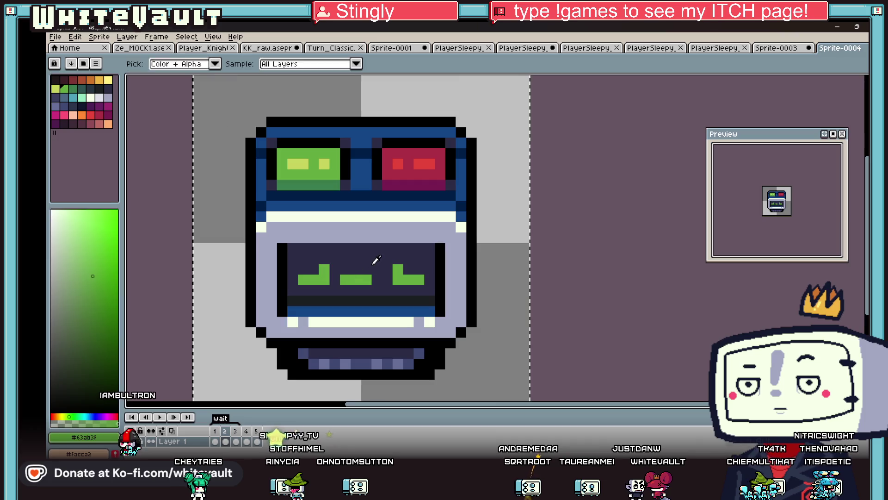
left_click(375, 260, "alt")
left_click(366, 280)
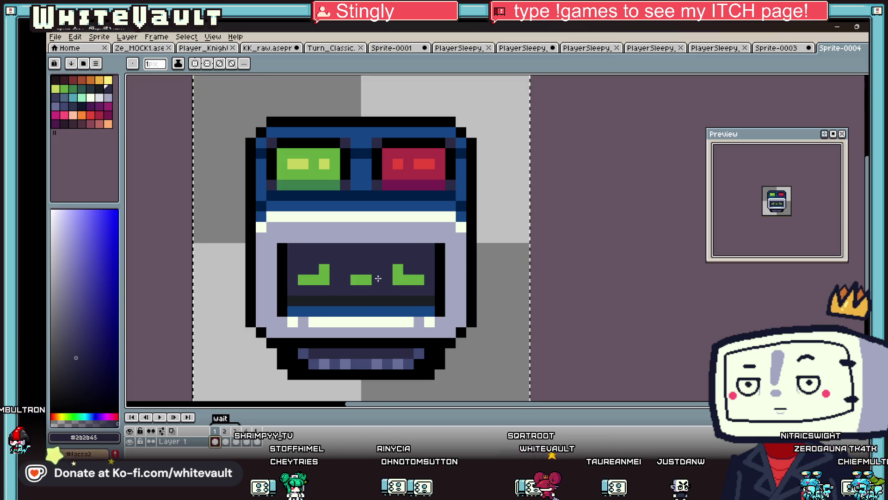
key("alt")
Step: Adjust the middle dash on frames 2 and 3 to match, then play the wait animation
left_click(226, 441)
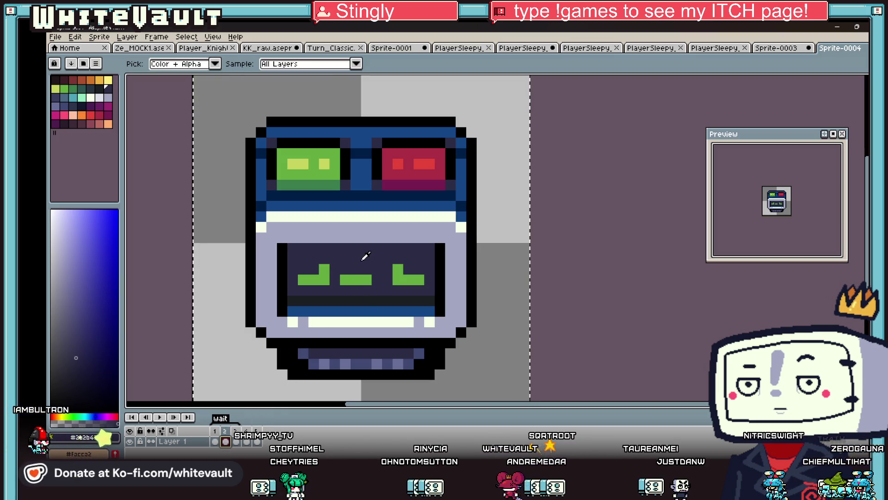
key("alt")
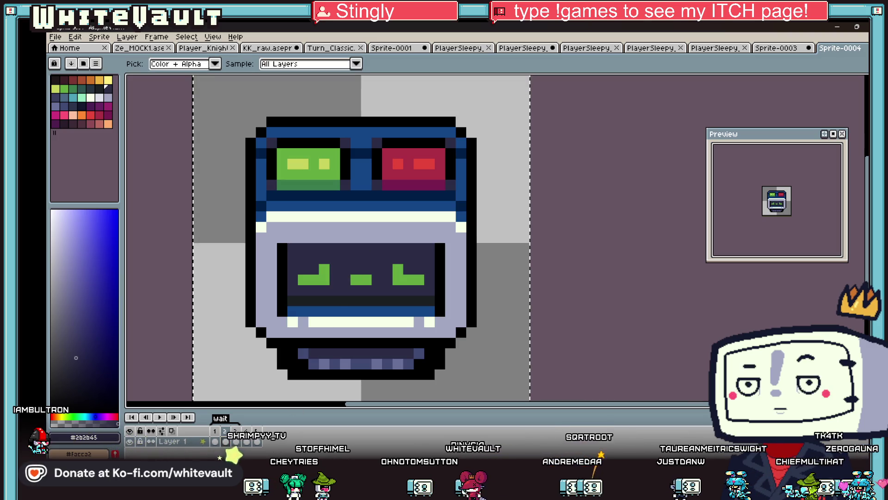
left_click(363, 279, "alt")
left_click(345, 279)
left_click(368, 281, "alt")
left_click(368, 281)
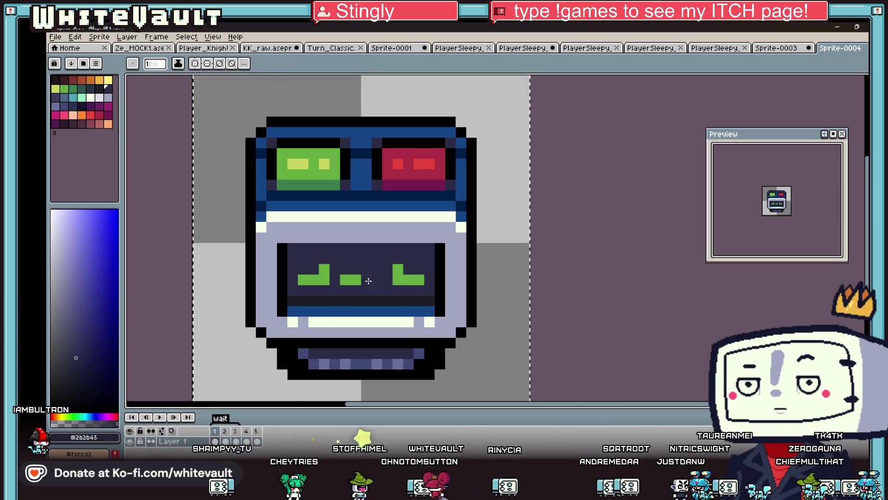
left_click(236, 441)
left_click(371, 279, "alt")
left_click(352, 278, "alt")
scroll(352, 278, "down", 3)
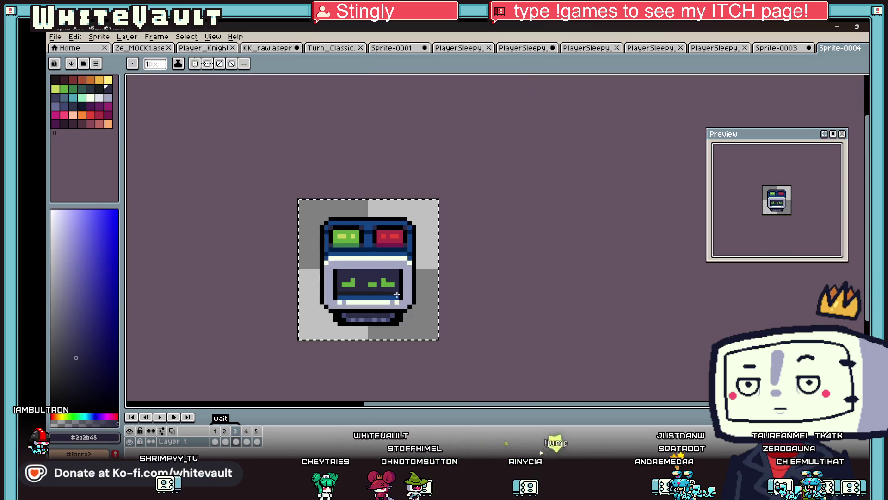
left_click(160, 417)
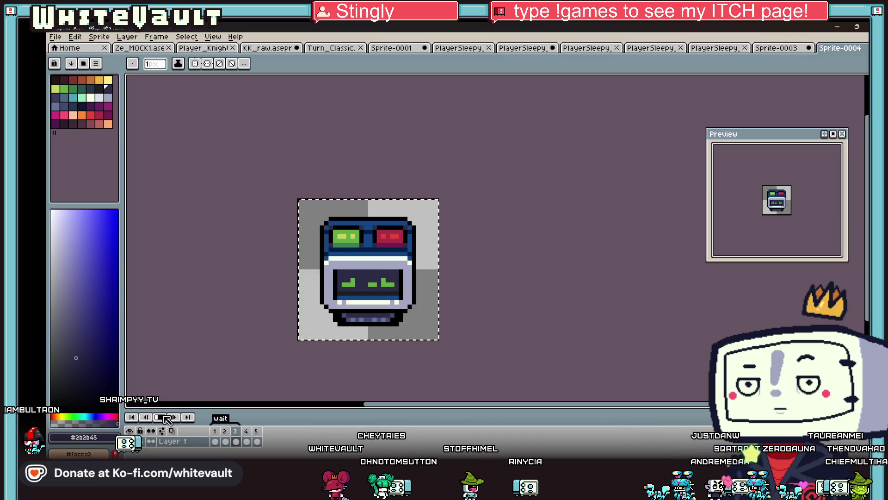
Step: Review the wait tag's properties, leaving the direction Forward and repeat turned on
double_click(220, 418)
left_click(506, 260)
left_click(506, 260)
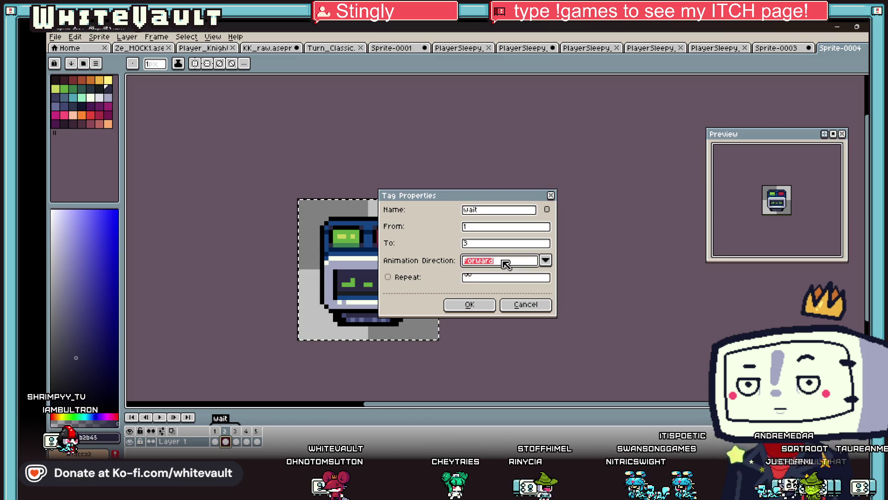
key("Return")
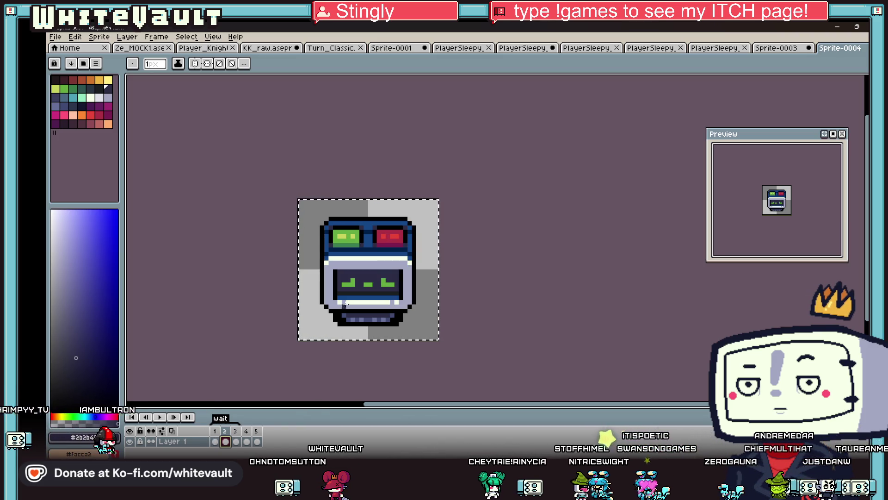
double_click(221, 419)
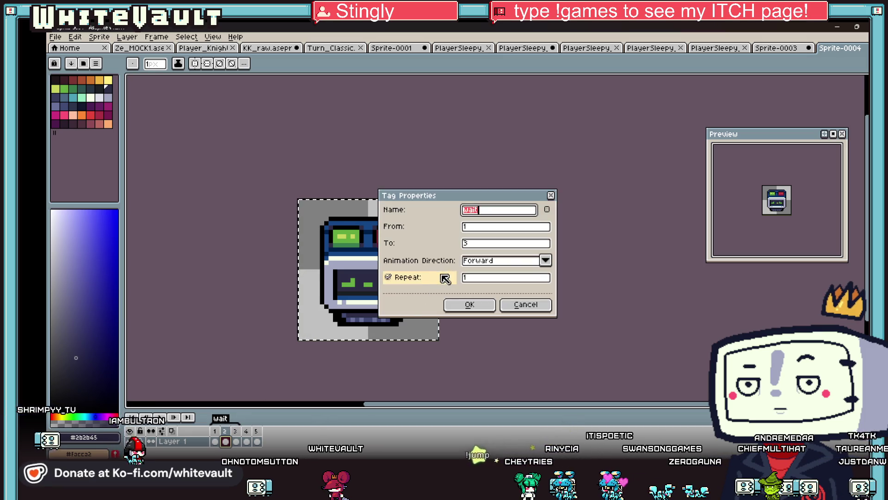
left_click(407, 278)
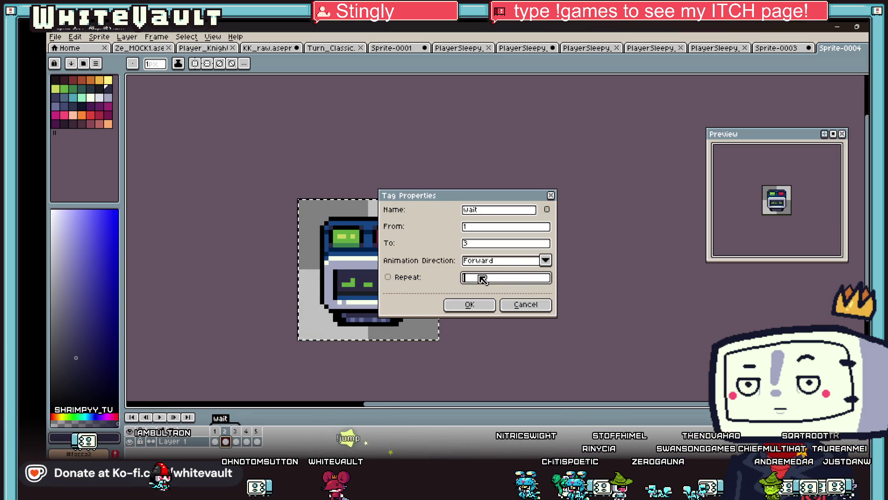
left_click(423, 279)
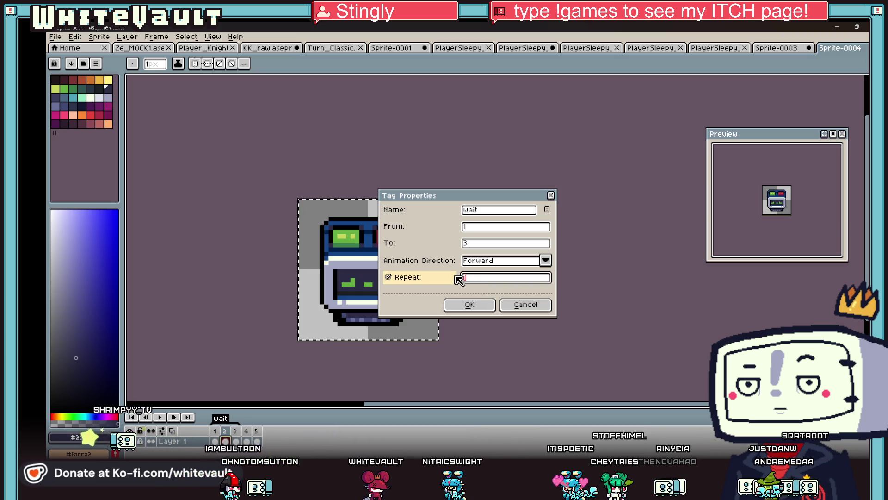
key("Return")
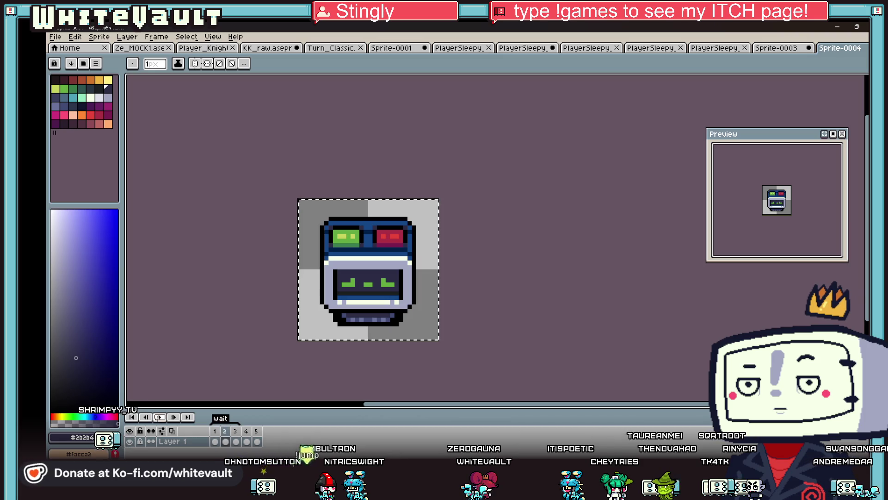
Step: Shift the preview window left and set the wait tag to Ping-pong playback
left_click_drag(775, 145, 757, 144)
scroll(765, 217, "up", 2)
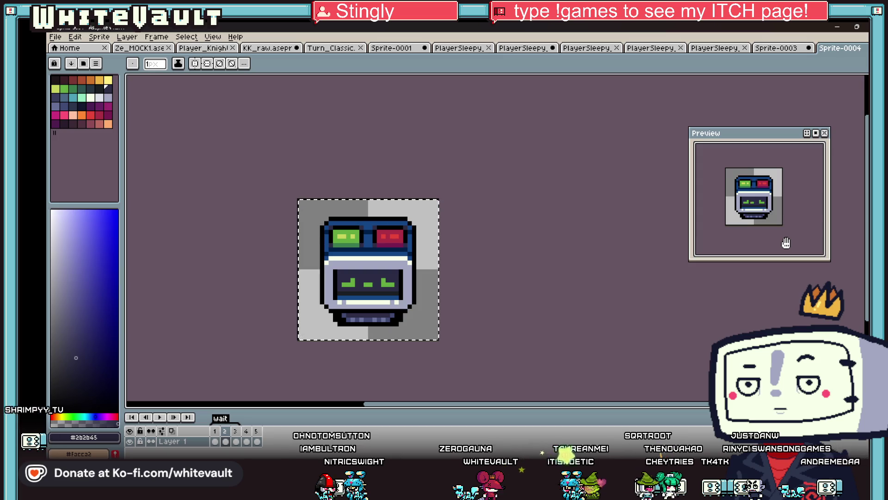
double_click(224, 419)
left_click(492, 260)
left_click(495, 292)
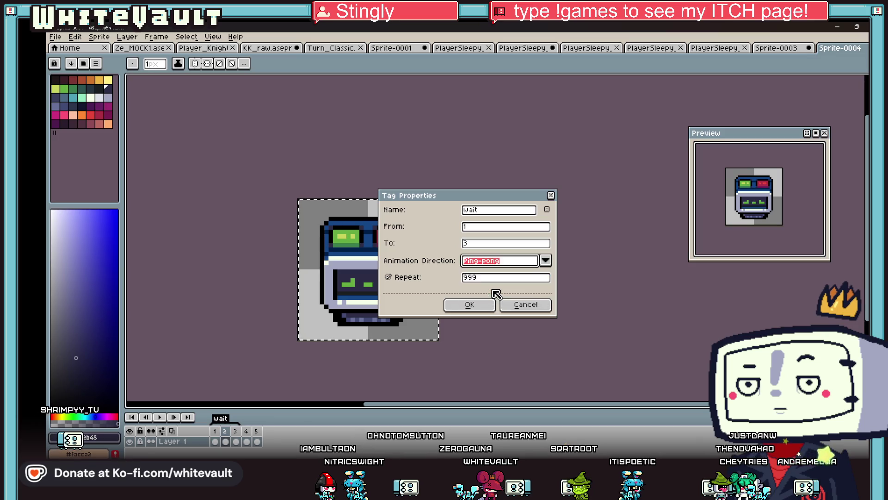
left_click(470, 304)
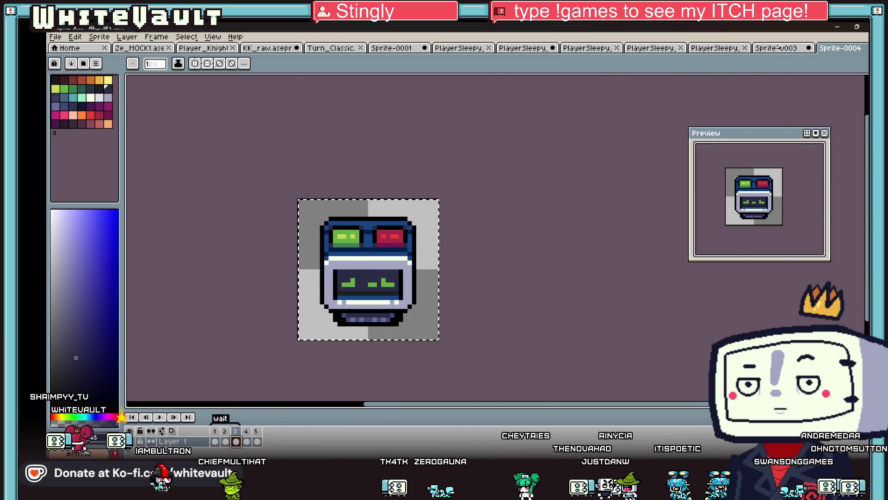
Step: Cycle through the open document tabs back to the KK_raw sprite sheet
left_click(779, 48)
left_click(714, 47)
left_click(643, 47)
left_click(586, 47)
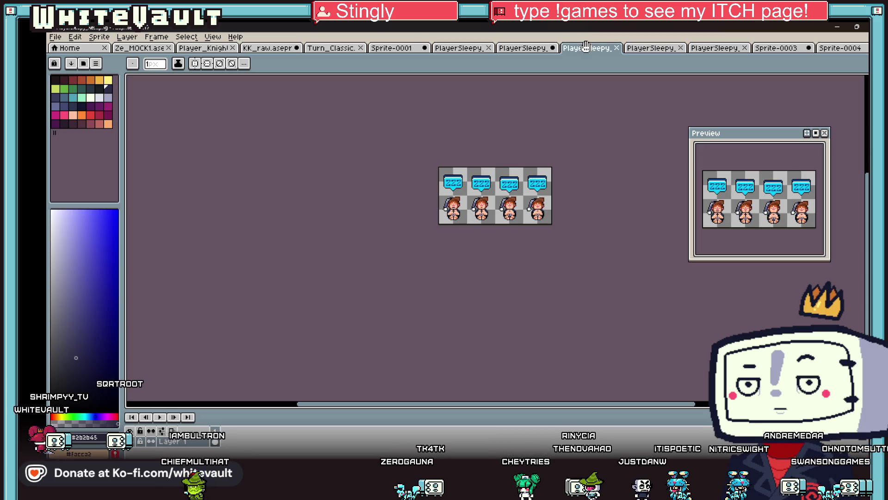
left_click(518, 49)
left_click(442, 47)
left_click(420, 47)
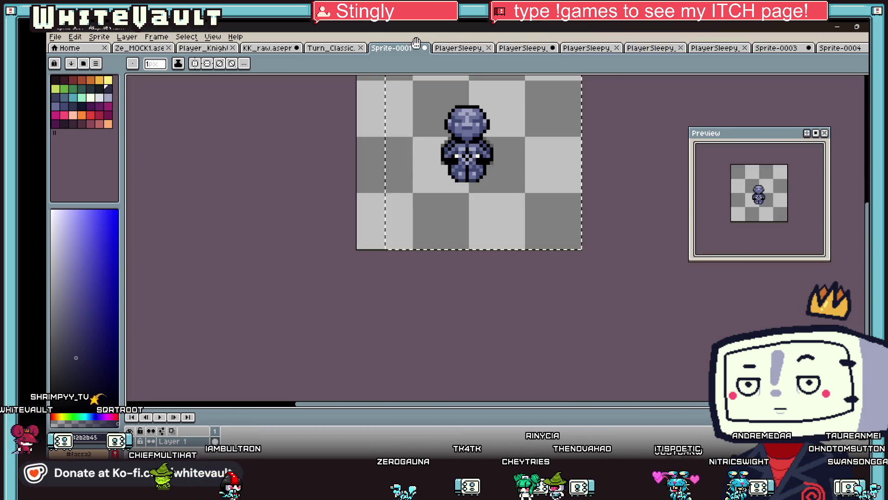
left_click(312, 45)
left_click(272, 48)
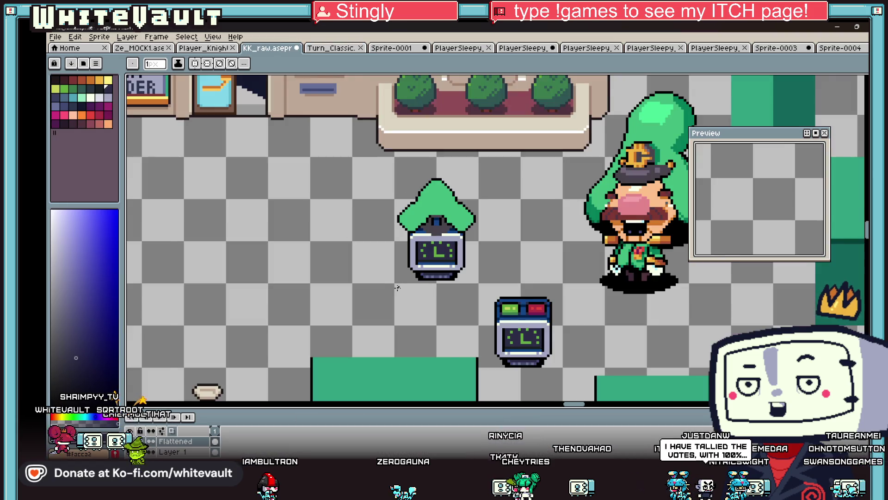
Step: Find the robot clock sprite on KK_raw, marquee-select it, and return to Sprite-0004
scroll(397, 288, "down", 5)
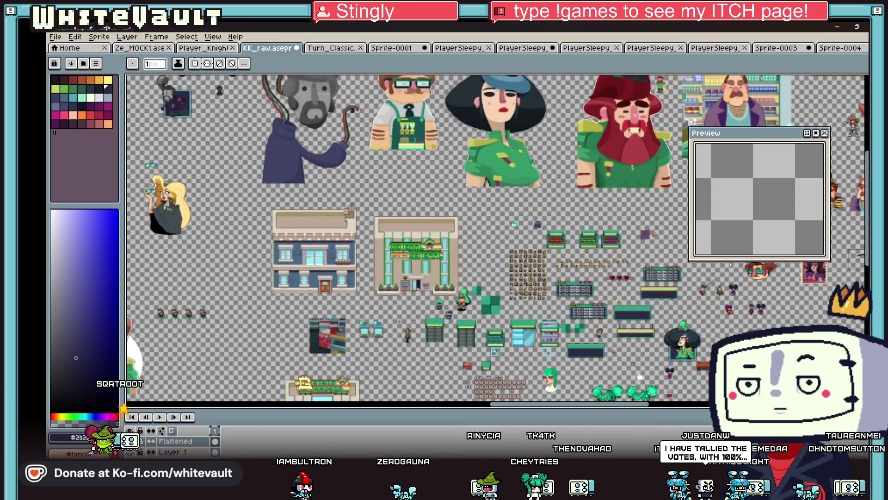
scroll(690, 393, "up", 1)
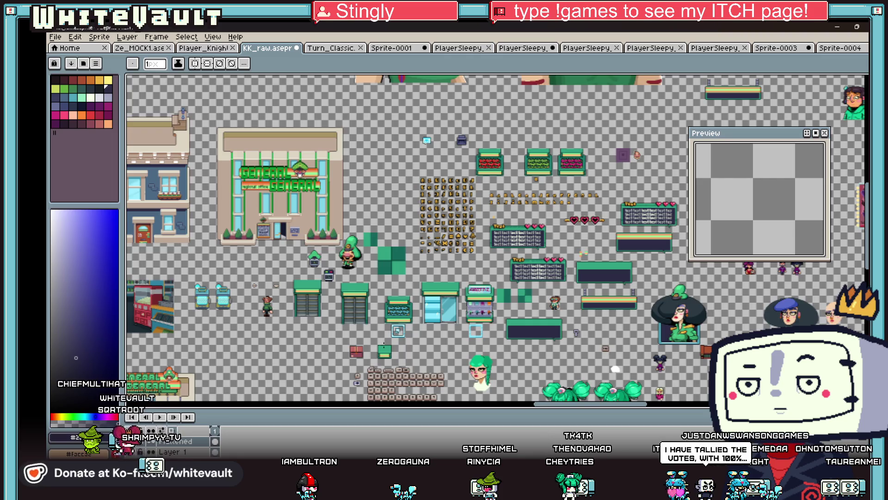
scroll(562, 378, "down", 2)
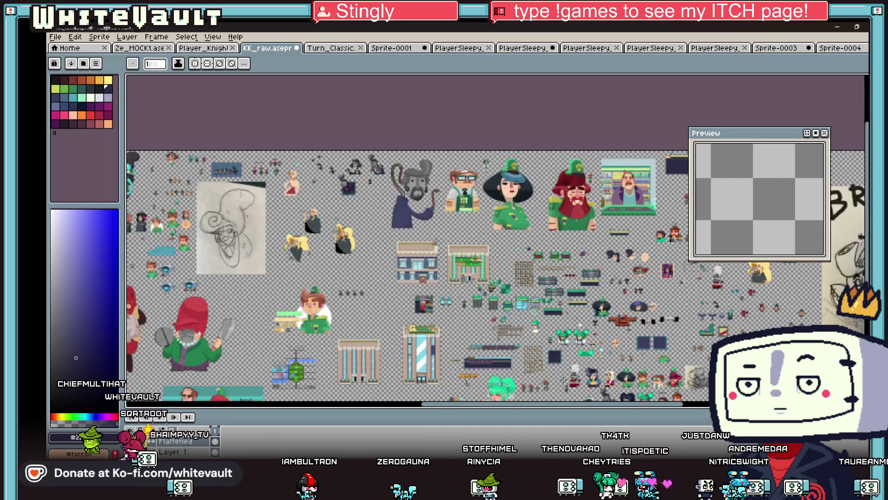
scroll(745, 292, "down", 6)
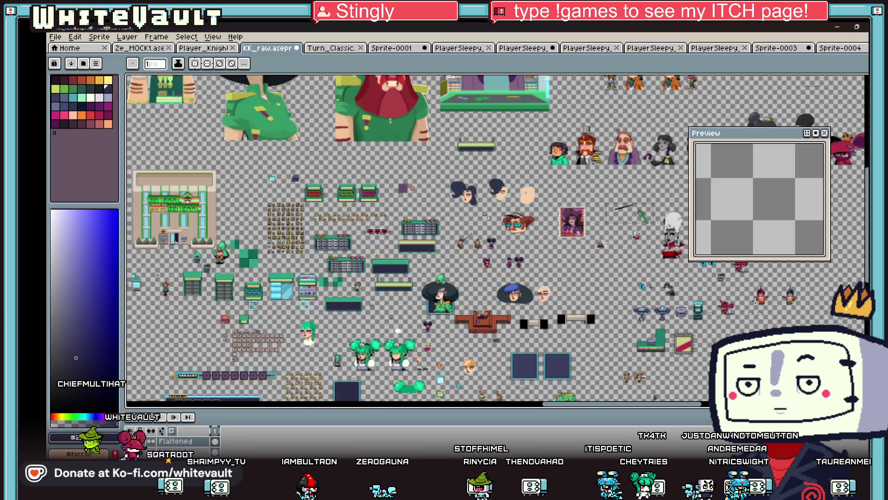
scroll(745, 291, "up", 2)
scroll(740, 267, "up", 1)
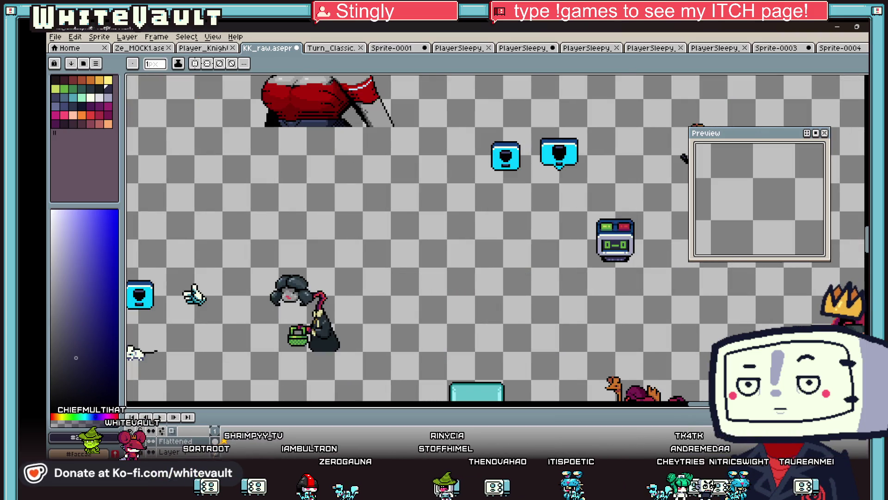
key("m")
left_click_drag(563, 201, 641, 291)
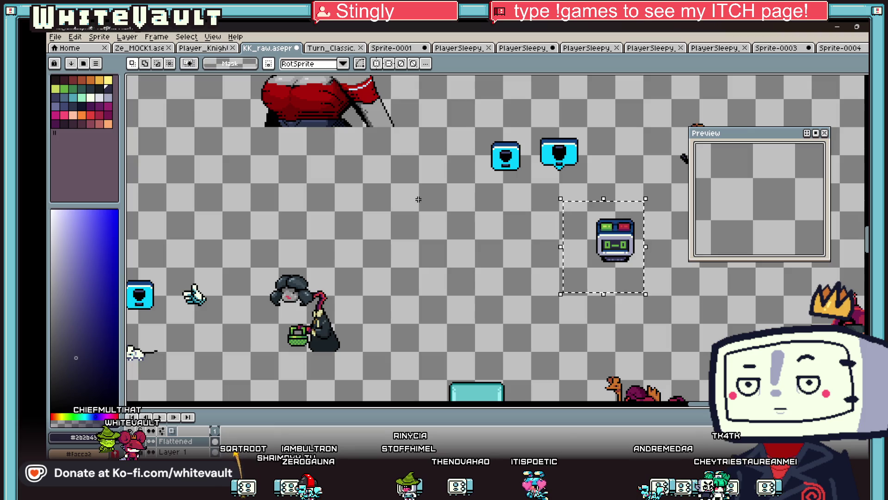
left_click(850, 46)
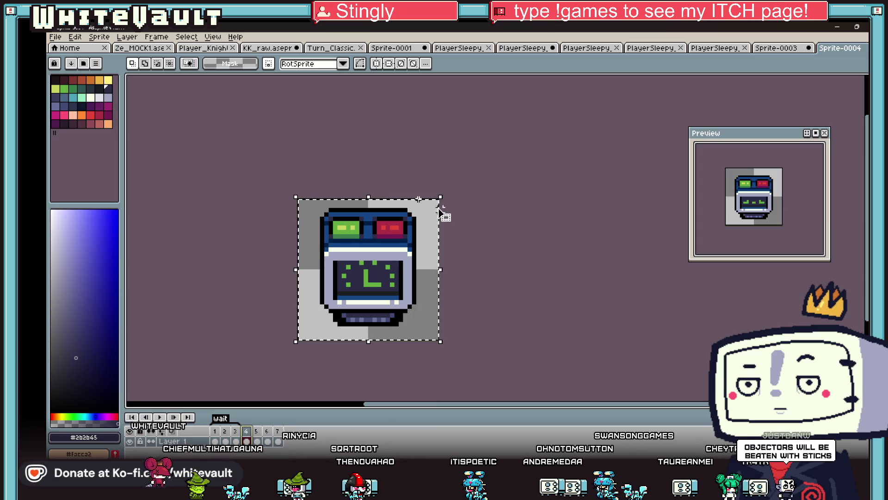
Step: Reposition the robot clock content within the frame and commit the transform
mouse_move(437, 217)
left_mouse_down()
mouse_move(420, 198)
mouse_move(434, 212)
mouse_move(446, 333)
mouse_move(389, 303)
left_mouse_up()
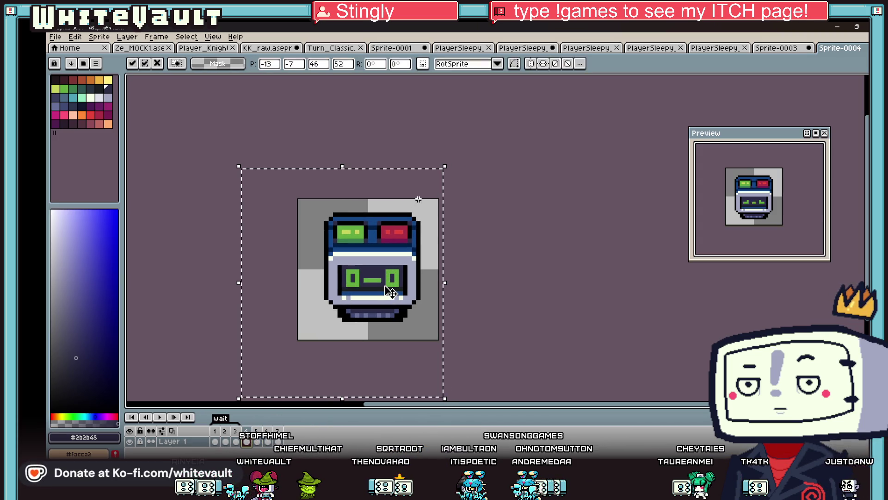
left_click(462, 277)
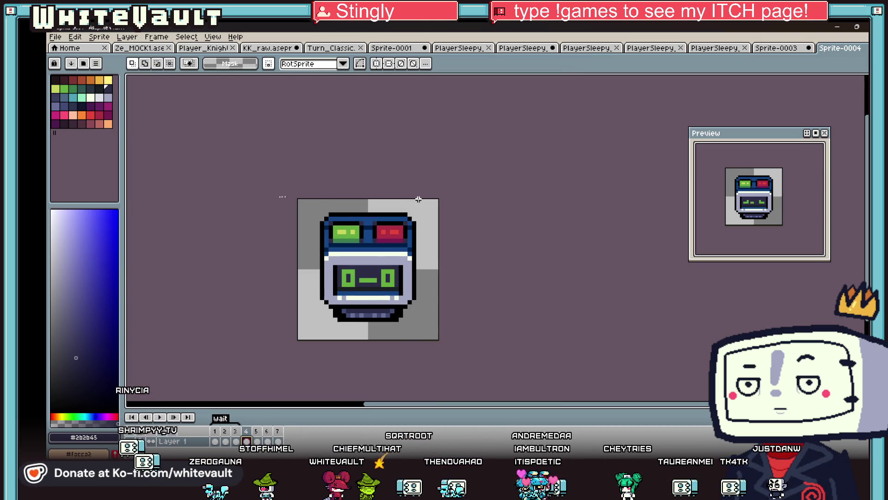
key("ctrl+a")
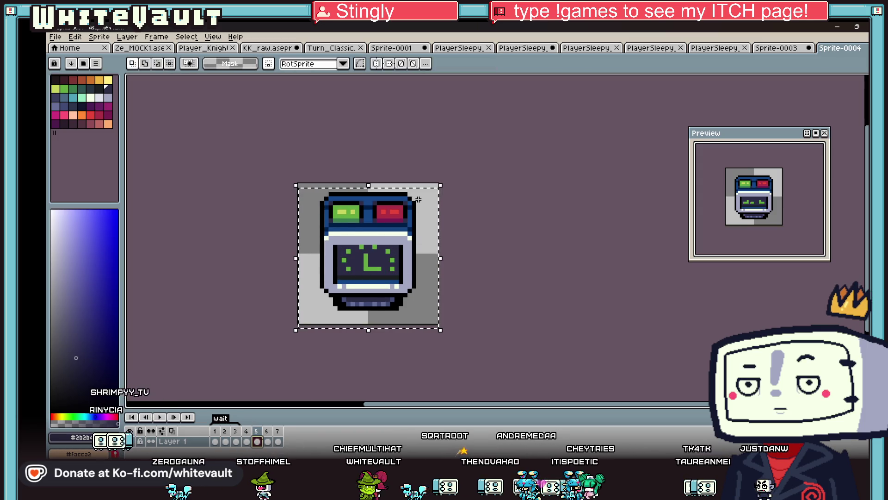
left_click(405, 365)
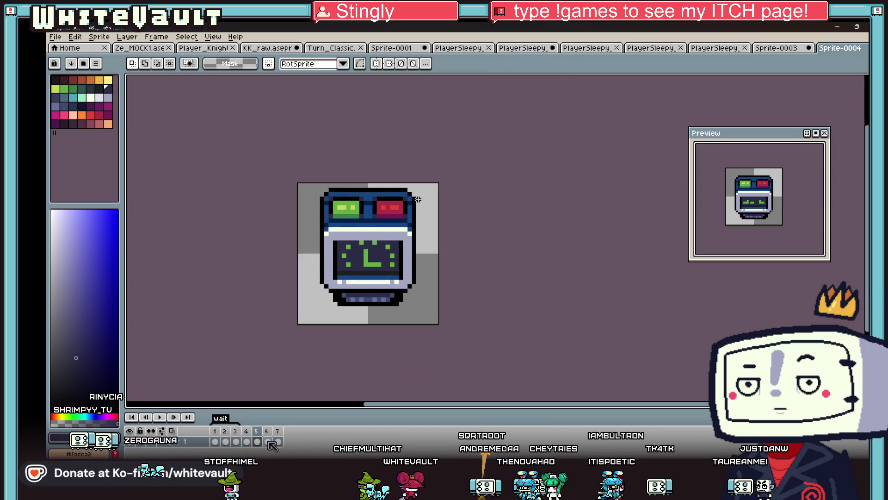
key("ctrl+a")
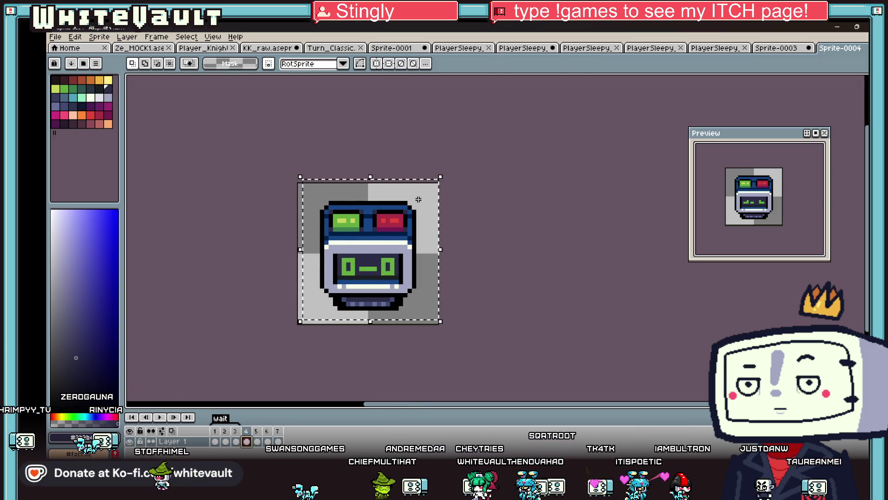
left_click(418, 199)
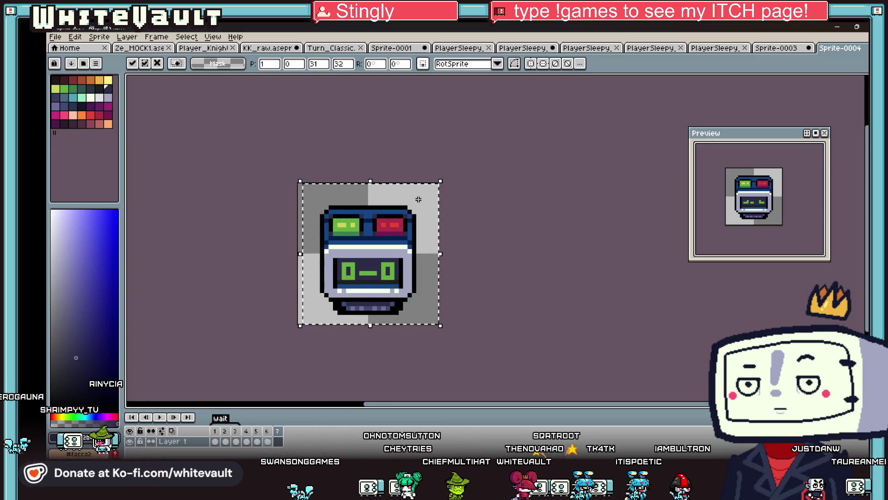
key("ctrl+d")
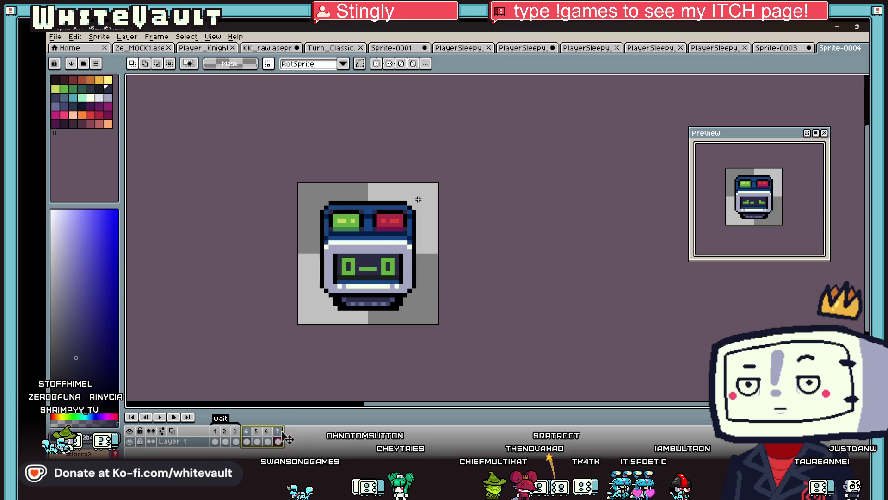
Step: Create a new 'wait' tag over the selected frames 4–7
right_click(283, 432)
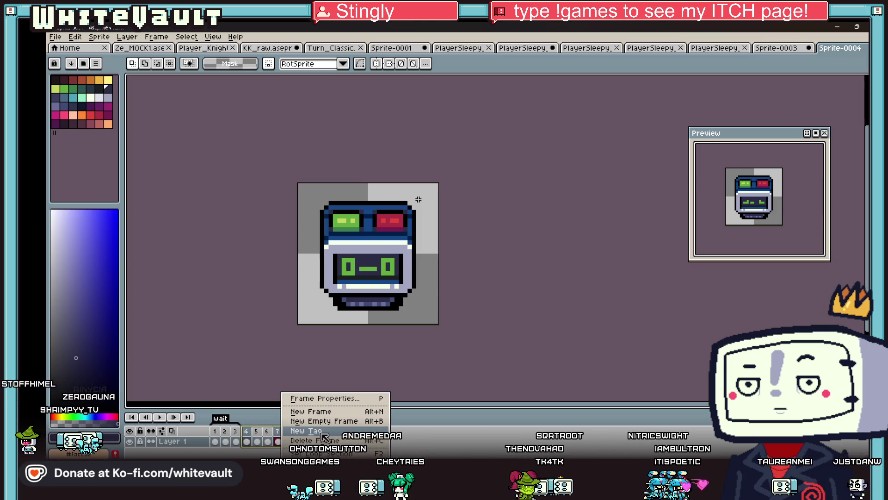
left_click(328, 434)
type("wait")
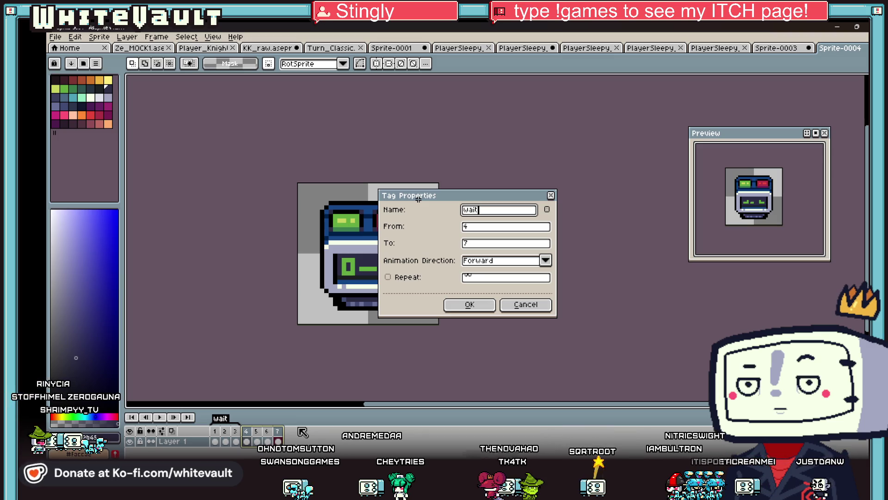
key("Return")
left_click(157, 416)
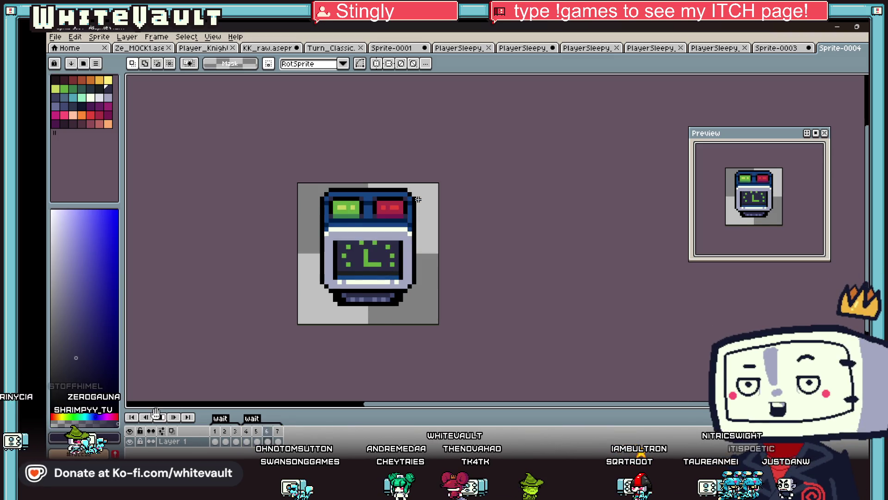
Step: Nudge the green eye up one pixel, then undo a trial change to the red eye
scroll(774, 221, "down", 1)
scroll(774, 221, "up", 1)
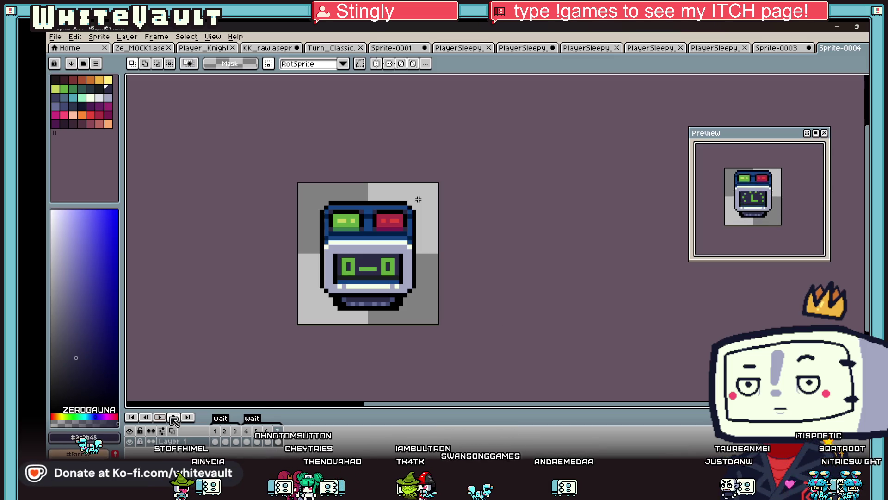
scroll(418, 199, "up", 2)
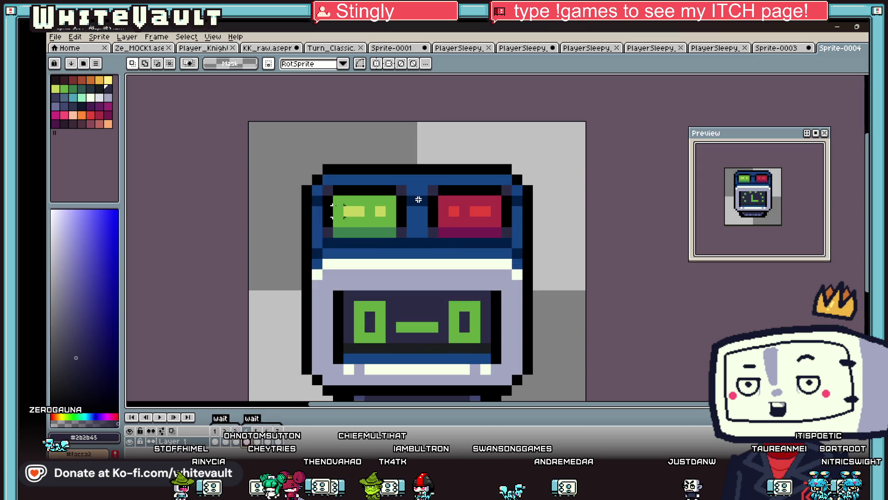
mouse_move(338, 190)
left_mouse_down()
mouse_move(370, 226)
mouse_move(389, 217)
mouse_move(375, 217)
left_mouse_up()
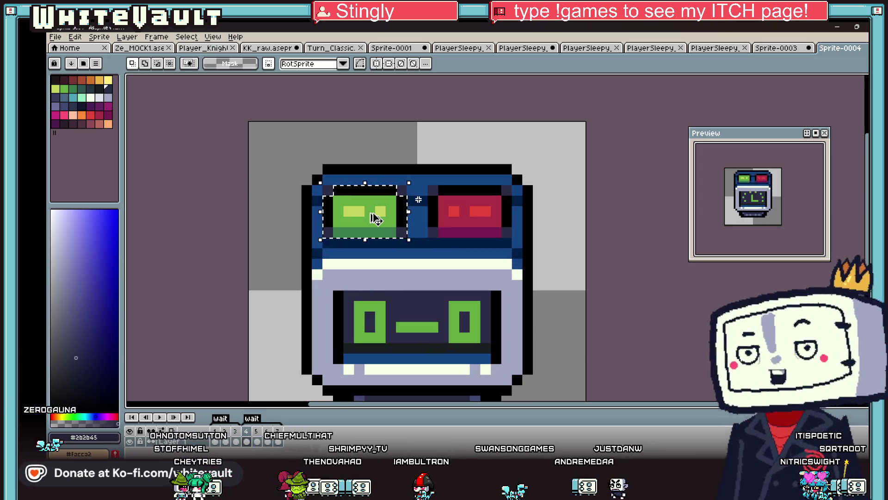
key("Up")
key("Return")
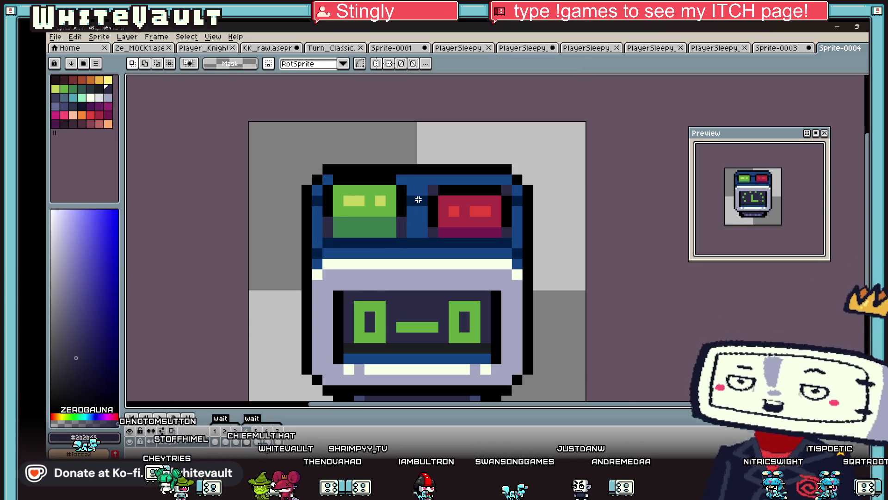
key("Right")
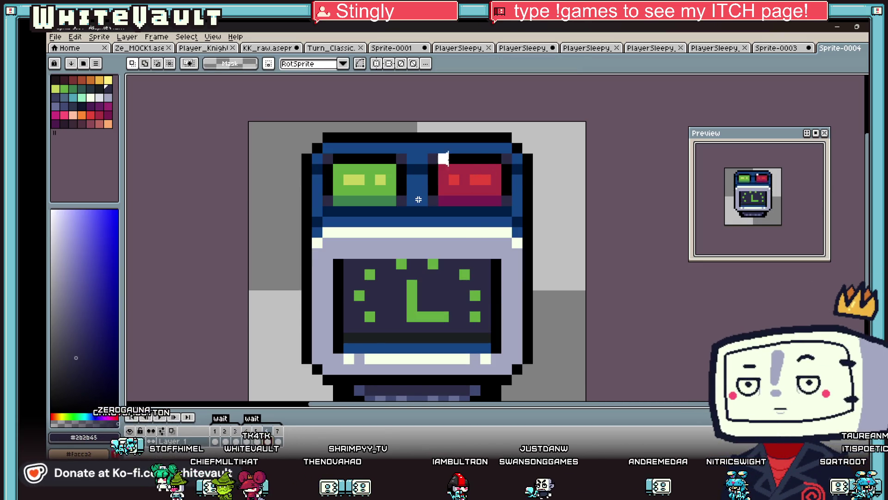
left_click_drag(443, 158, 504, 207)
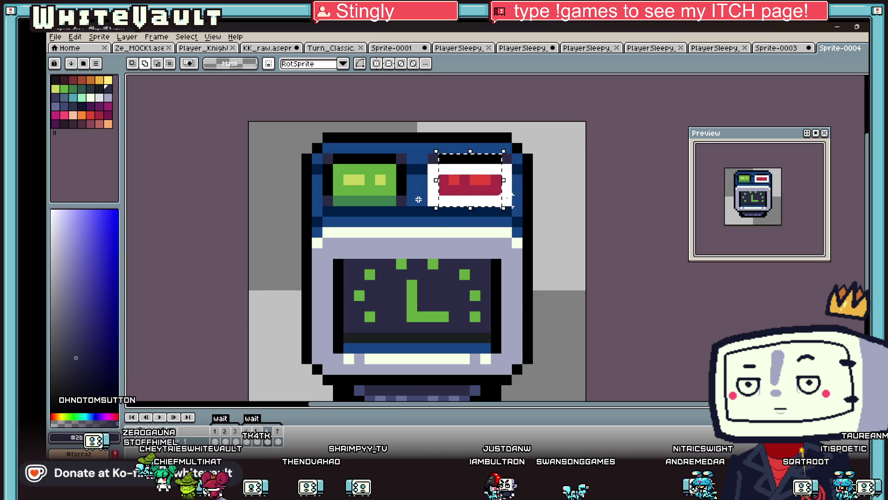
key("ctrl+z")
key("ctrl+z")
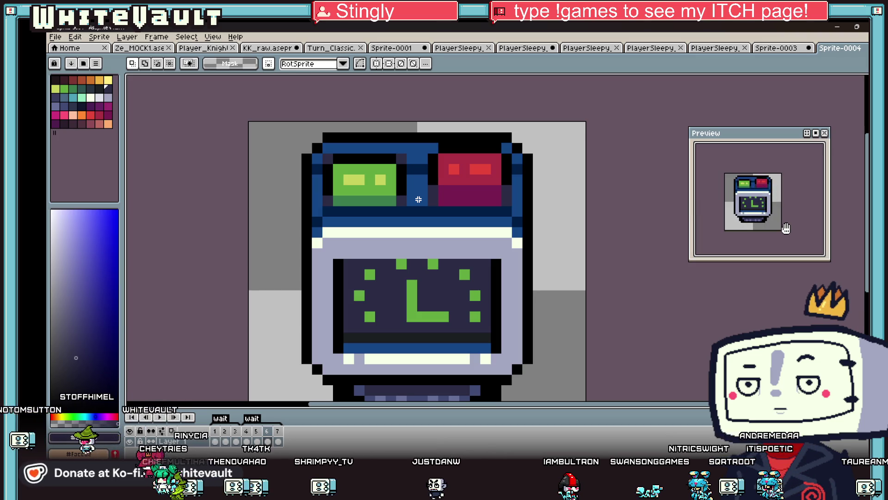
scroll(786, 220, "up", 1)
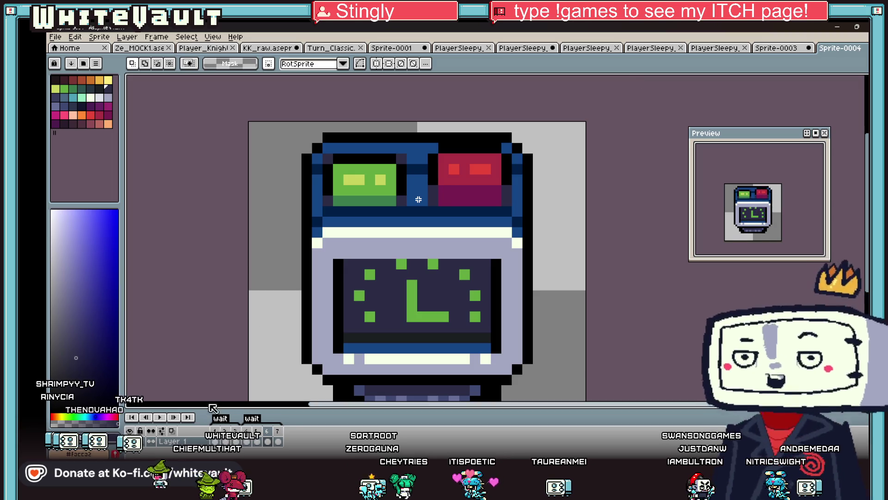
Step: On the clock-face frame, join the green dots into the first n strokes
key("Right")
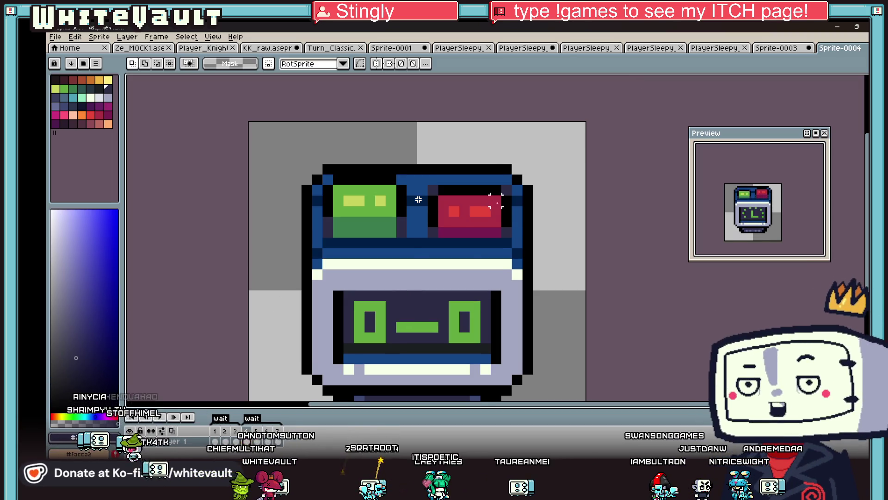
scroll(418, 200, "down", 2)
key("ctrl+a")
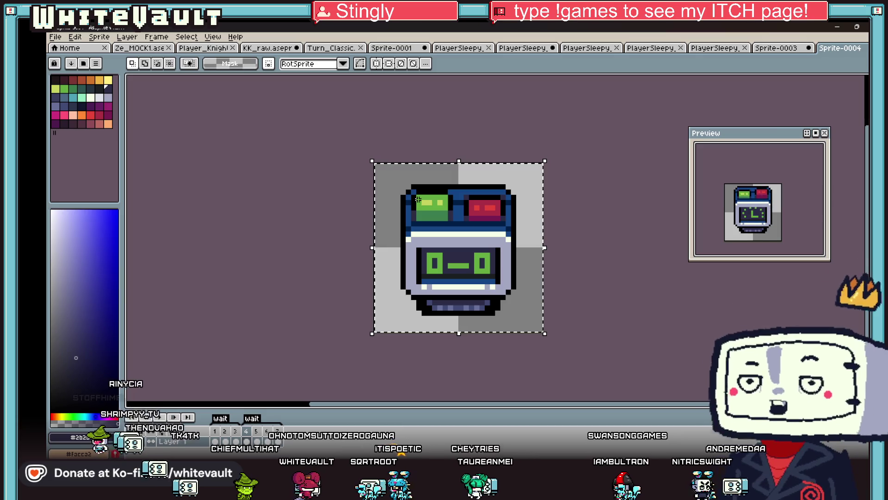
key("Right")
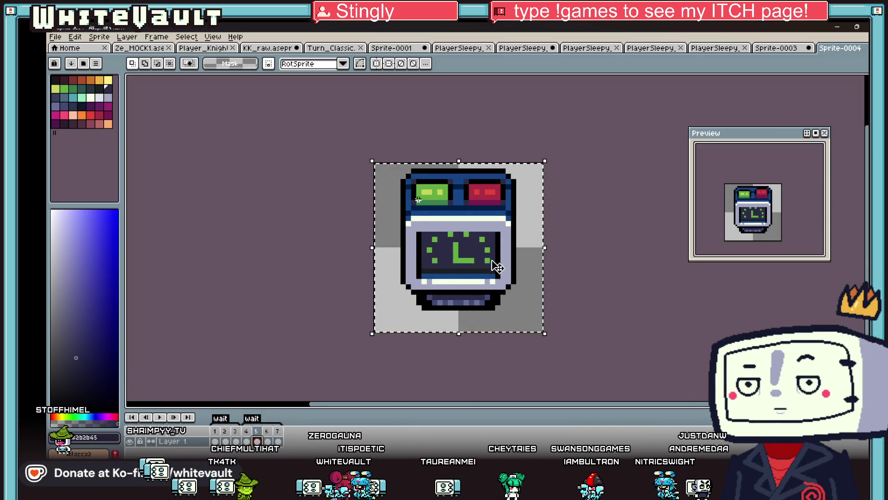
scroll(481, 266, "up", 2)
key("i")
left_click(475, 219)
key("b")
left_click(462, 222)
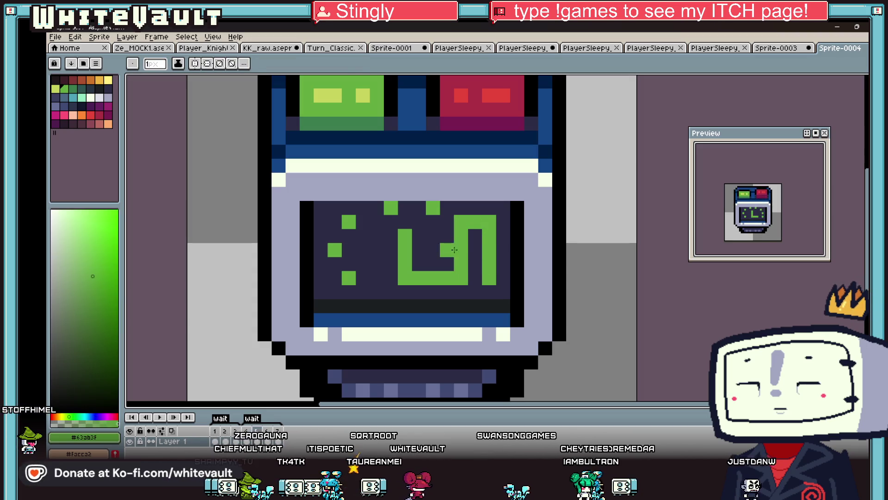
left_click_drag(335, 222, 336, 273)
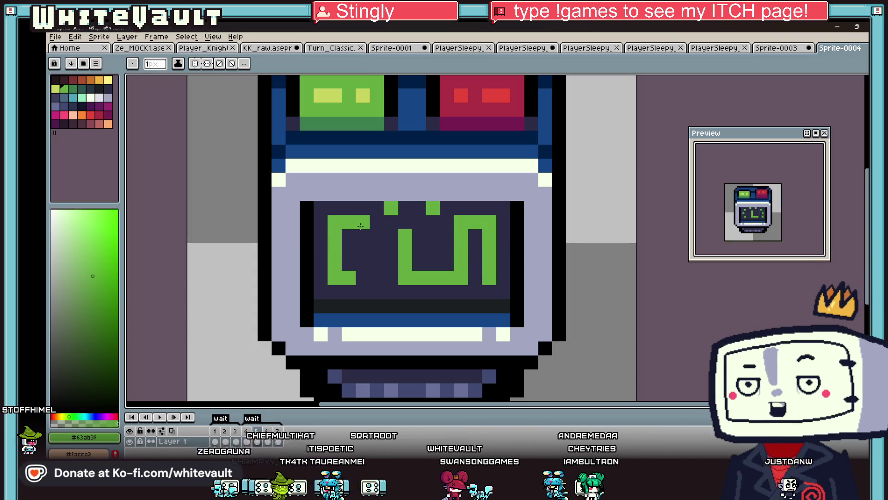
left_click_drag(360, 226, 363, 278)
Step: Clear stray green pixels with dark #2b2b45 and extend the middle green stroke
left_click(394, 231, "alt")
left_click(396, 209)
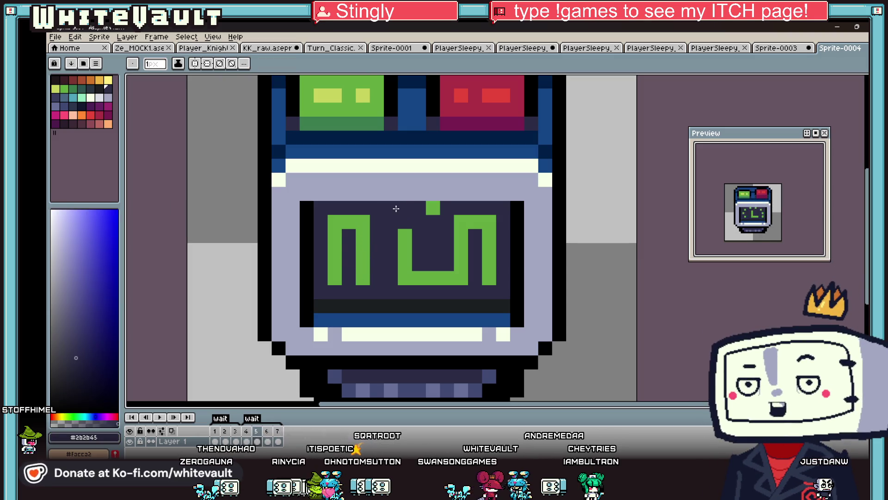
left_click(433, 207)
left_click(405, 245, "alt")
left_click_drag(391, 236, 391, 264)
left_click(421, 263, "alt")
left_click(408, 262)
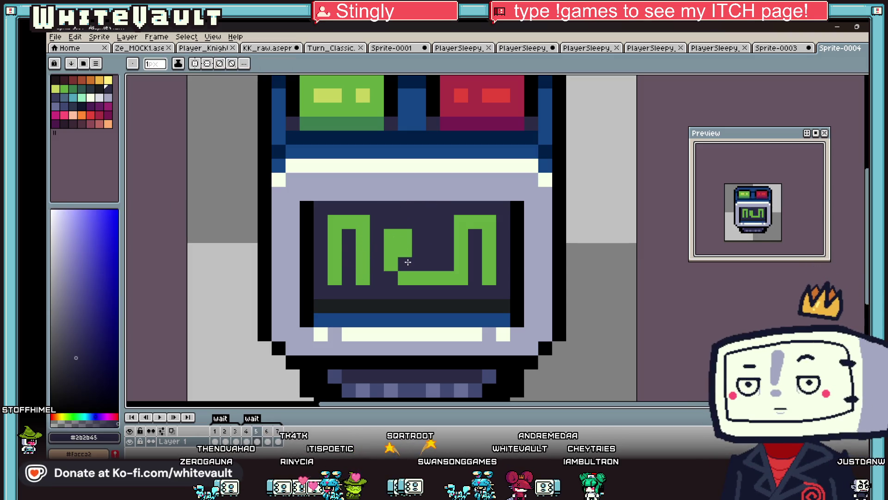
Step: Finish the middle letter in green #63ab3f to complete 'non' on the screen
left_click(432, 277, "alt")
left_click(435, 264)
left_click(435, 236)
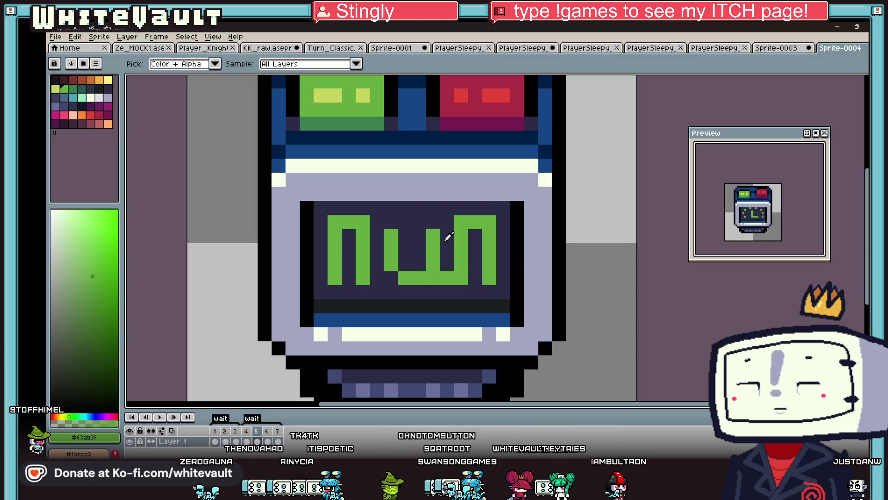
left_click(444, 234, "alt")
left_click(442, 279)
left_click(434, 236, "alt")
left_click_drag(405, 222, 418, 222)
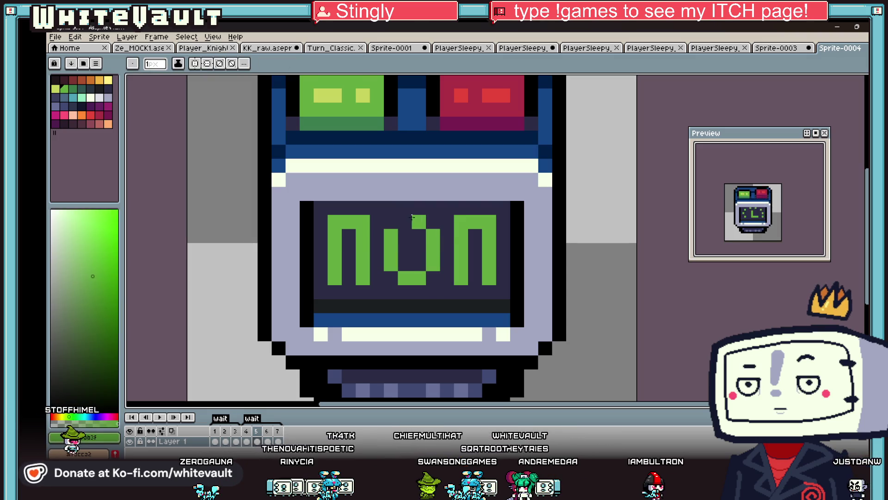
scroll(416, 249, "down", 4)
left_click(266, 431)
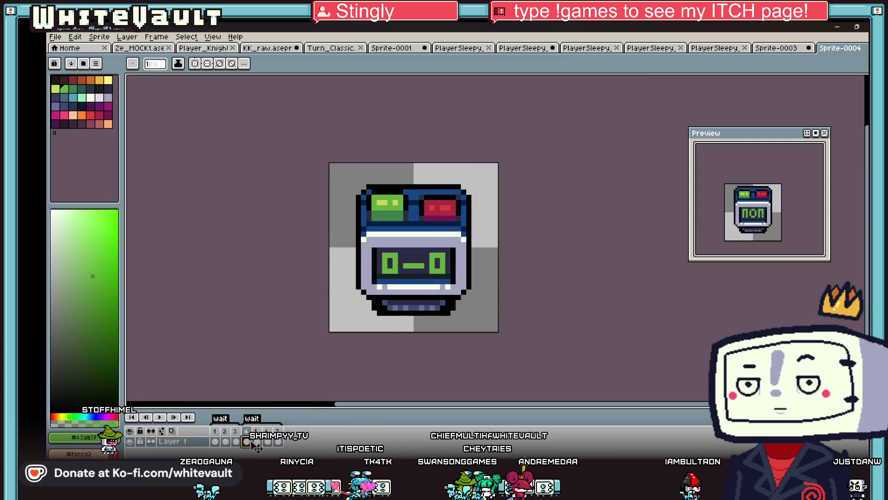
Step: Compare the 'non' face frame with the neighbouring O-O face frames
left_click(256, 431)
left_click(277, 431)
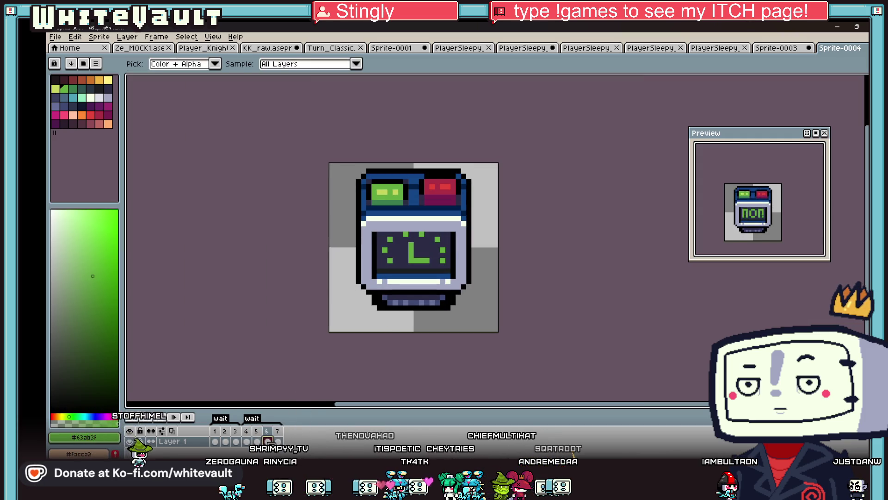
left_click(266, 430)
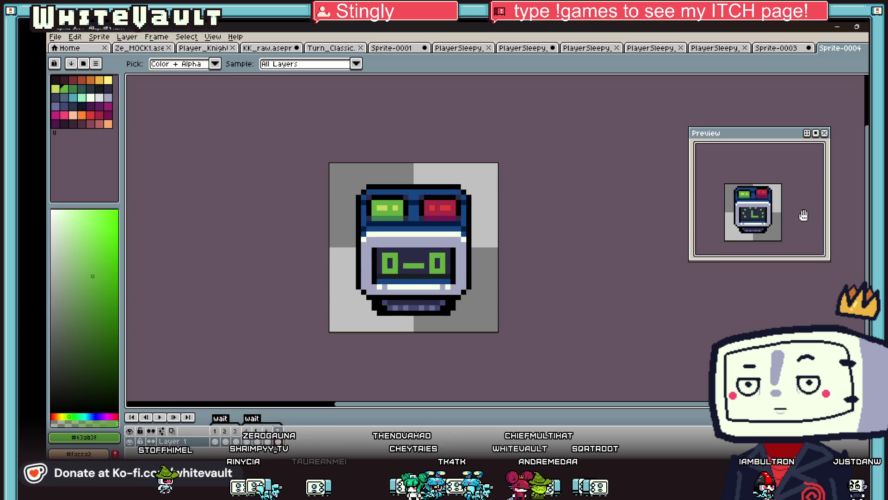
left_click(256, 431)
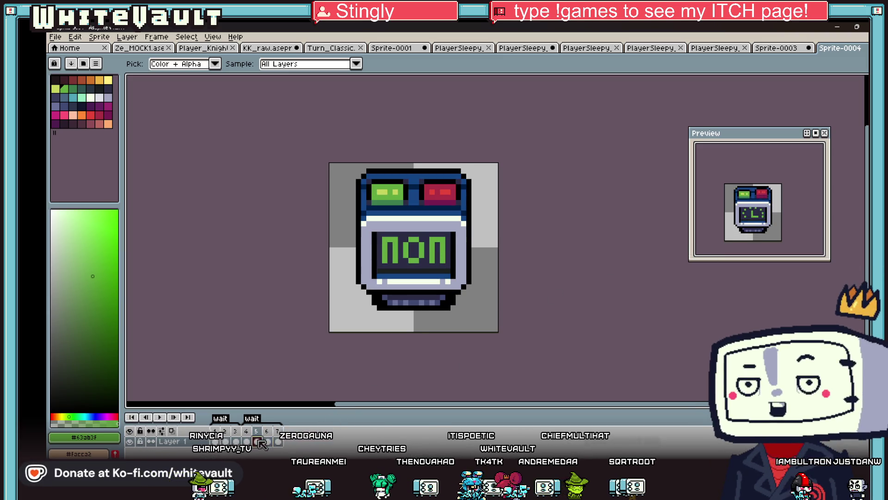
Step: Copy the 'non' face area and paste it over the clock face in the next frame
key("w")
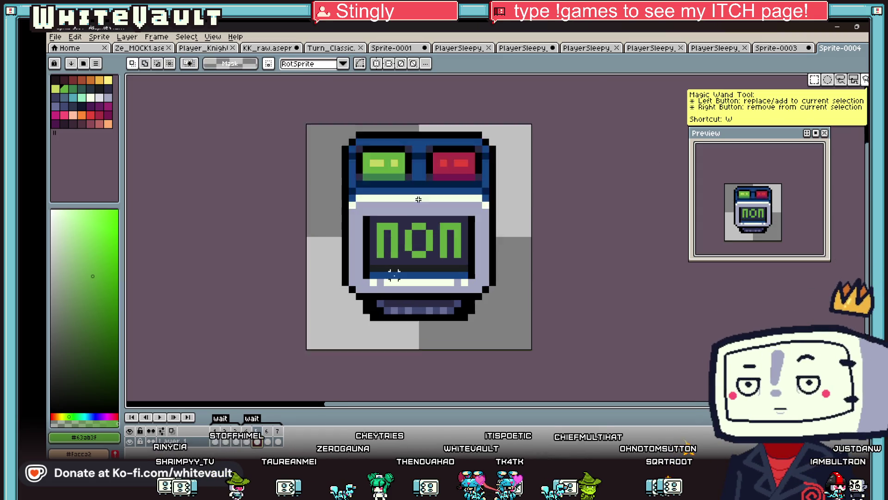
scroll(395, 278, "up", 2)
key("ctrl+shift+d")
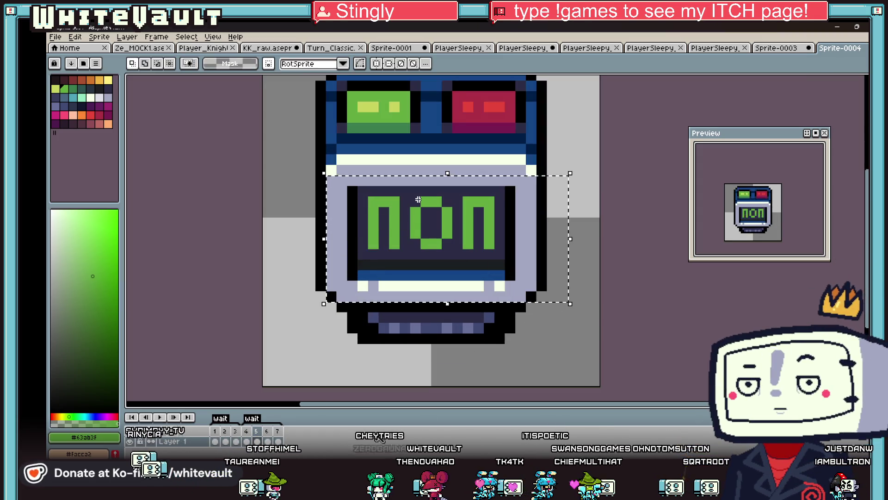
key("Right")
key("ctrl+v")
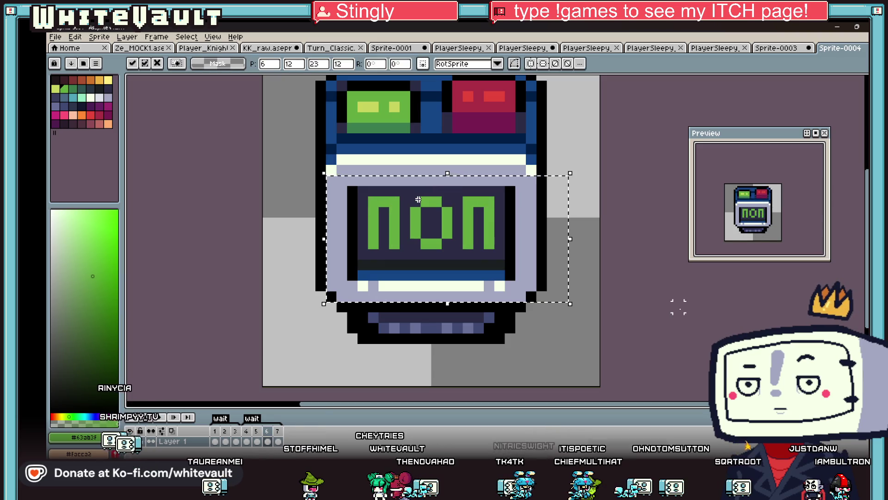
key("ctrl+d")
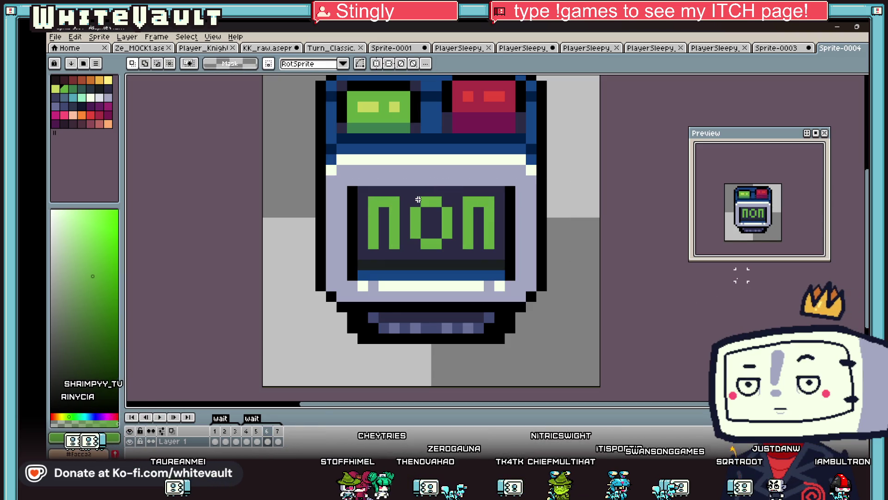
Step: Check the first and last animation frames, then switch to the PlayerSleepy document
scroll(781, 204, "down", 1)
scroll(781, 204, "up", 1)
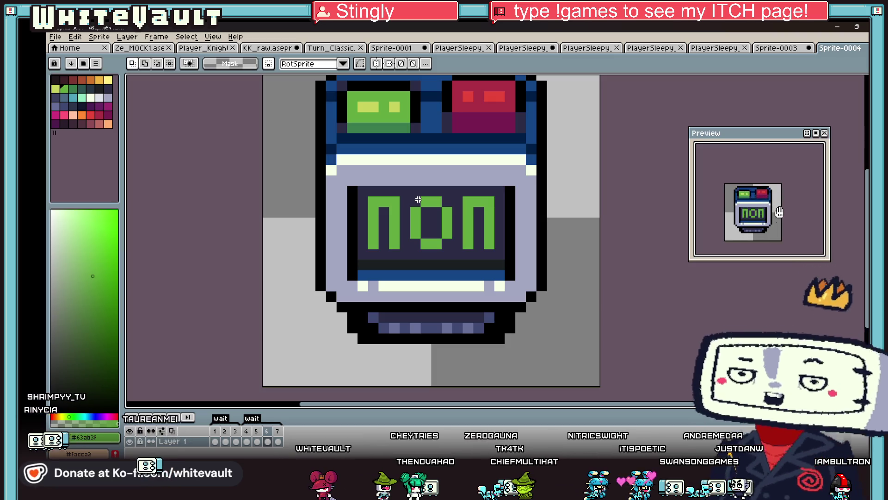
scroll(389, 175, "down", 1)
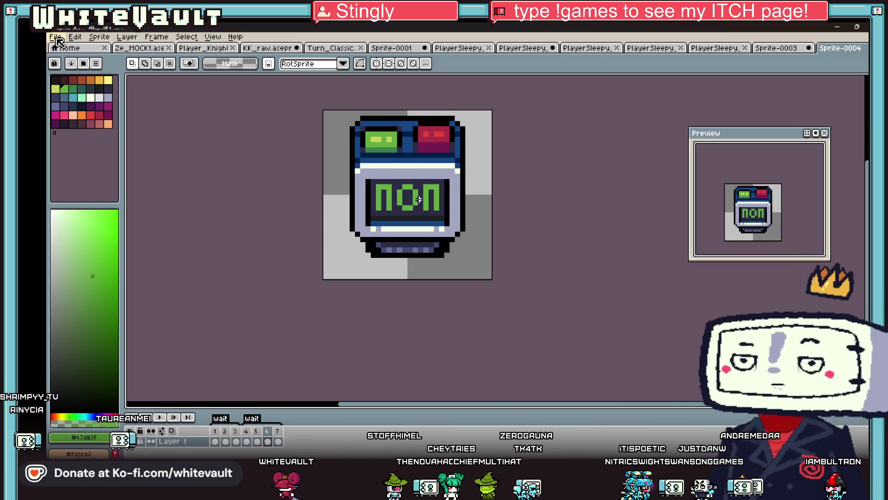
left_click(215, 440)
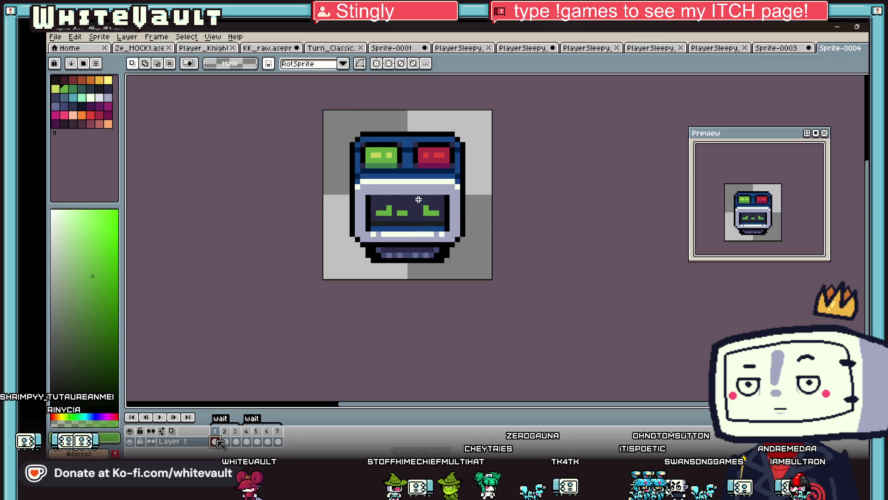
left_click(279, 441)
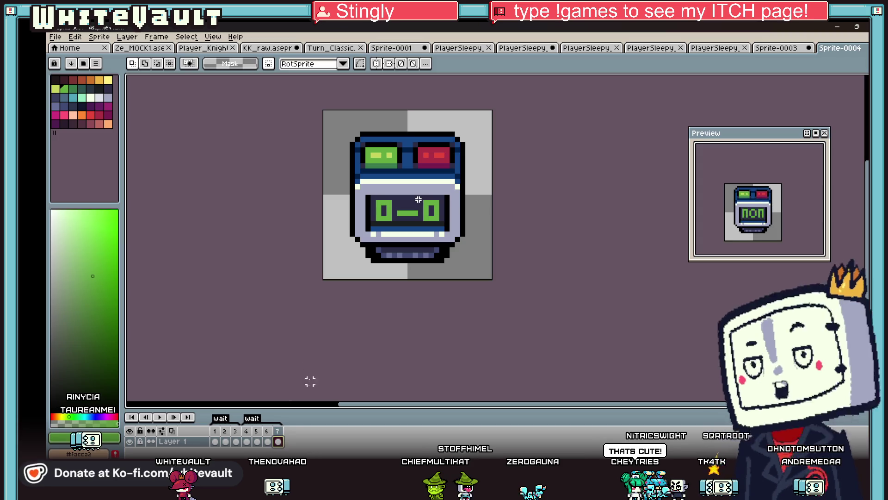
key("alt+e")
key("Escape")
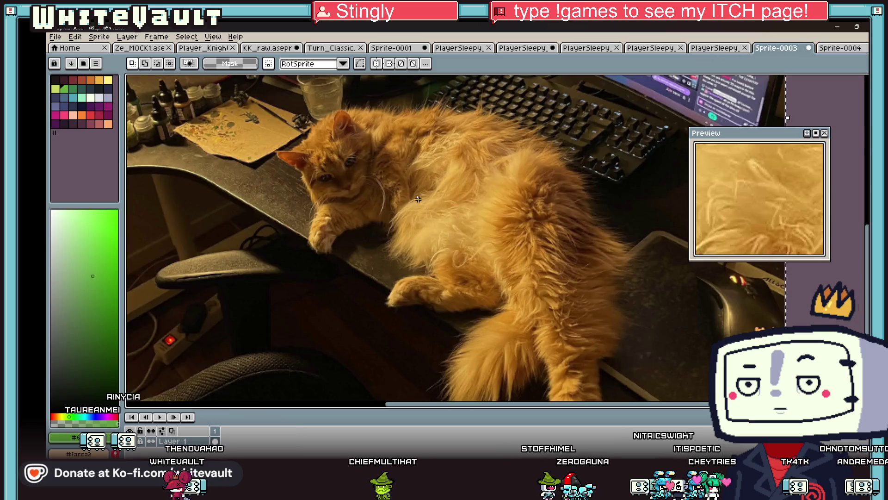
left_click(715, 48)
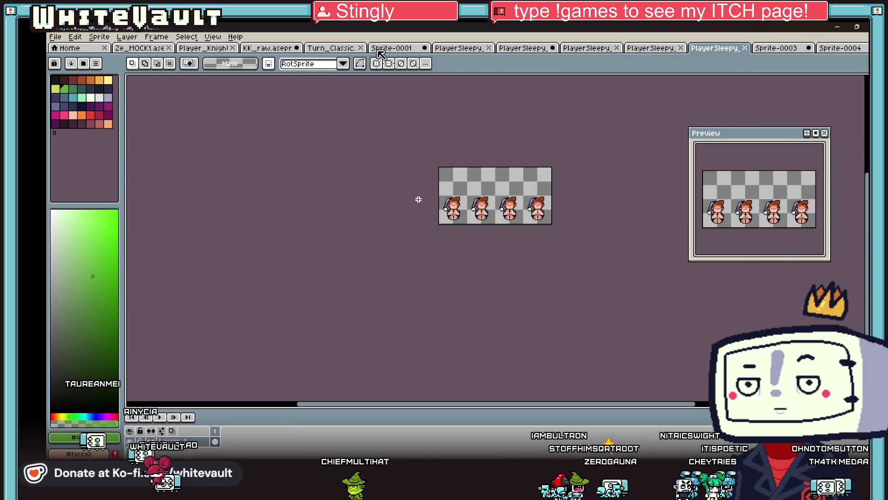
Step: Marquee the original robot clock sprite on the KK_raw sheet, then return to Sprite-0004
left_click(267, 48)
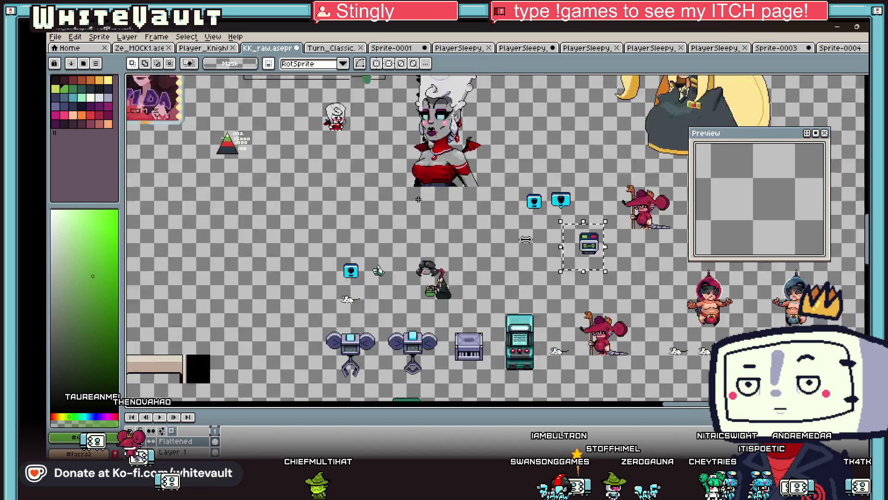
scroll(547, 239, "down", 2)
mouse_move(593, 406)
left_mouse_down()
mouse_move(480, 407)
mouse_move(497, 407)
left_mouse_up()
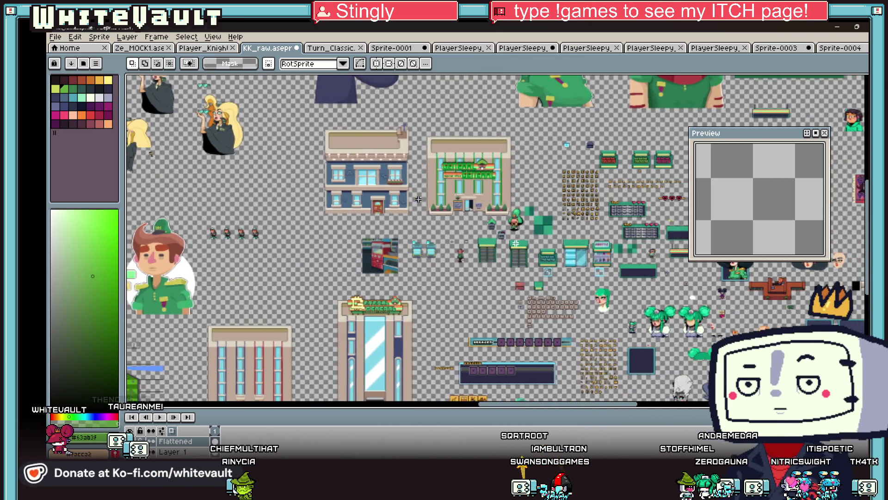
scroll(503, 238, "up", 4)
left_click_drag(455, 176, 547, 268)
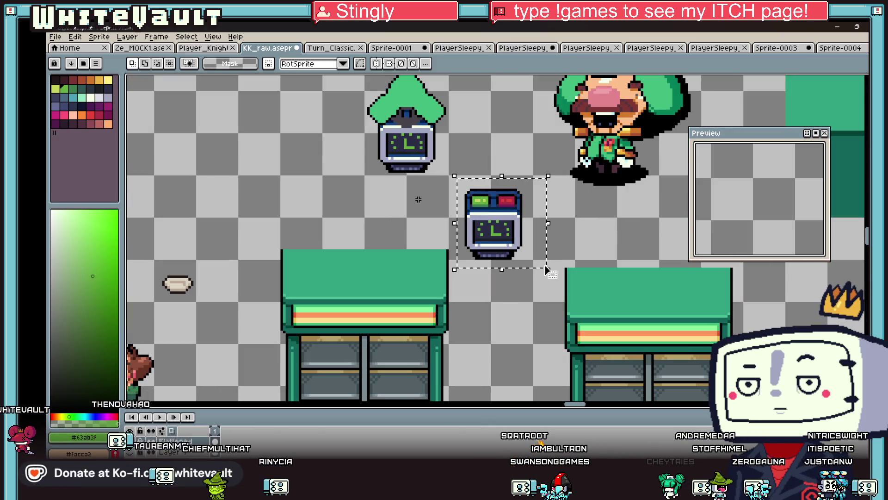
left_click(842, 47)
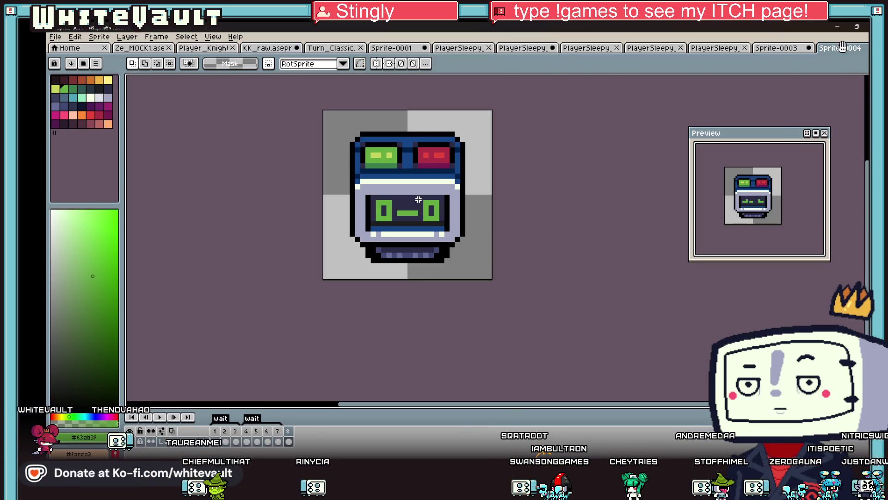
Step: Replace this frame's robot with the pasted original clock sprite and position it
key("ctrl+a")
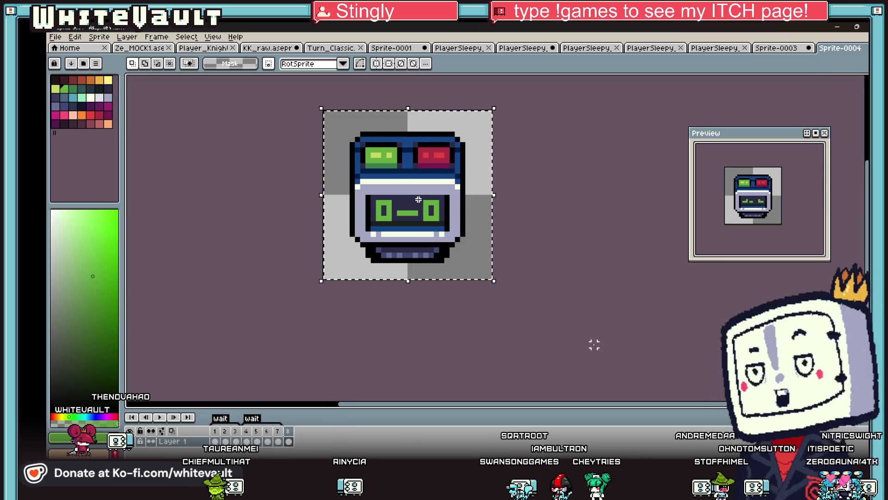
key("Delete")
key("ctrl+v")
mouse_move(406, 241)
left_mouse_down()
mouse_move(426, 208)
mouse_move(436, 213)
left_mouse_up()
left_click(615, 265)
Step: Compare frame 4's face with the clock-face frame 8 and settle on frame 8
left_click(288, 441)
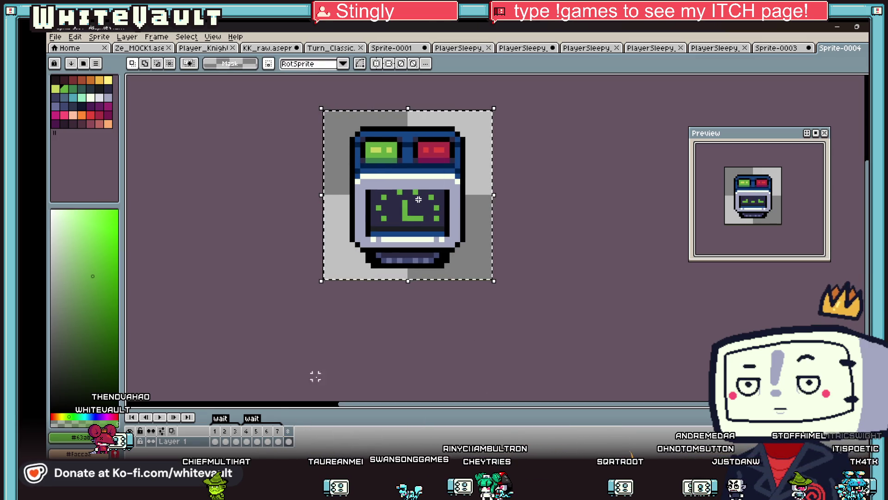
left_click(246, 442)
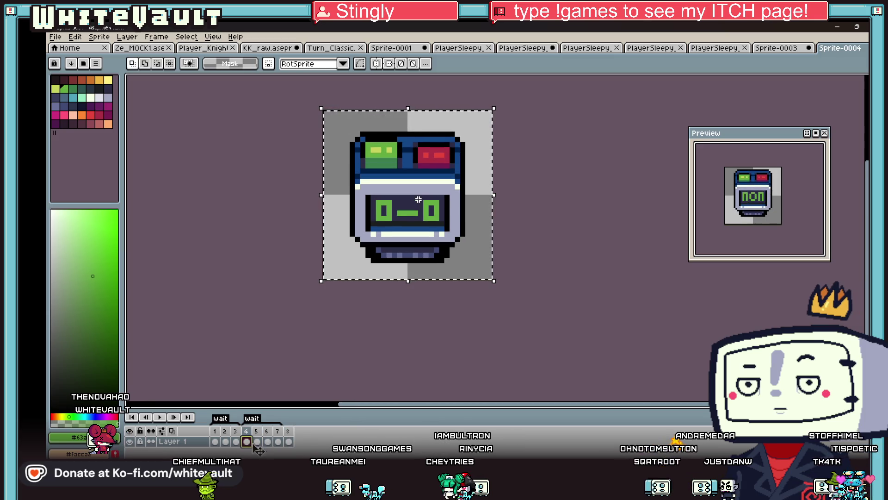
left_click(289, 441)
left_click(455, 144)
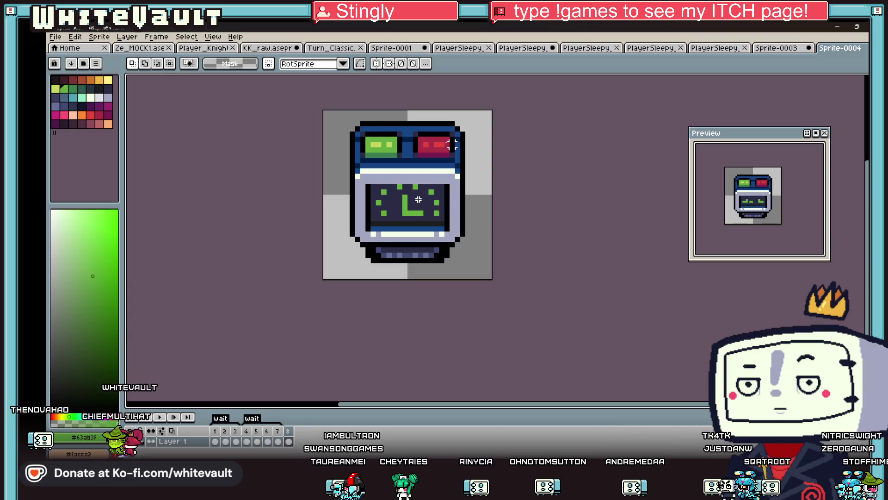
left_click_drag(313, 111, 552, 212)
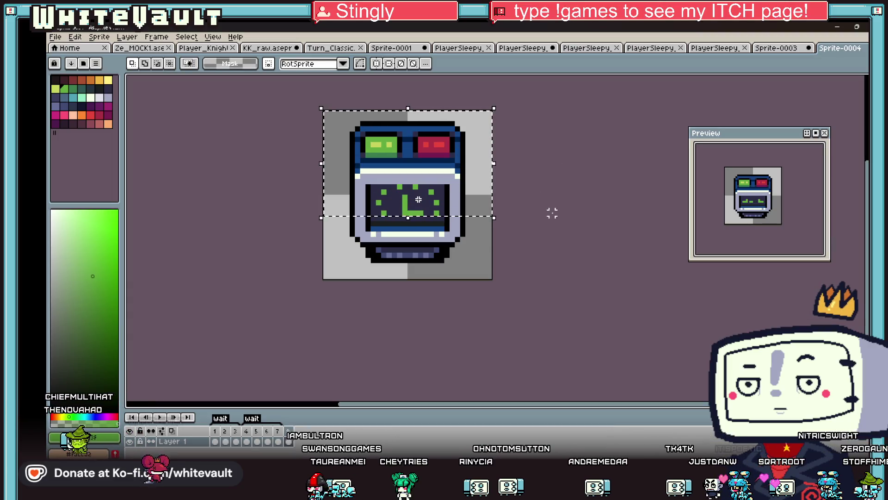
key("ctrl+d")
Step: Move the green eye down one pixel and paint the strip above the eyes #154686 blue
key("minus")
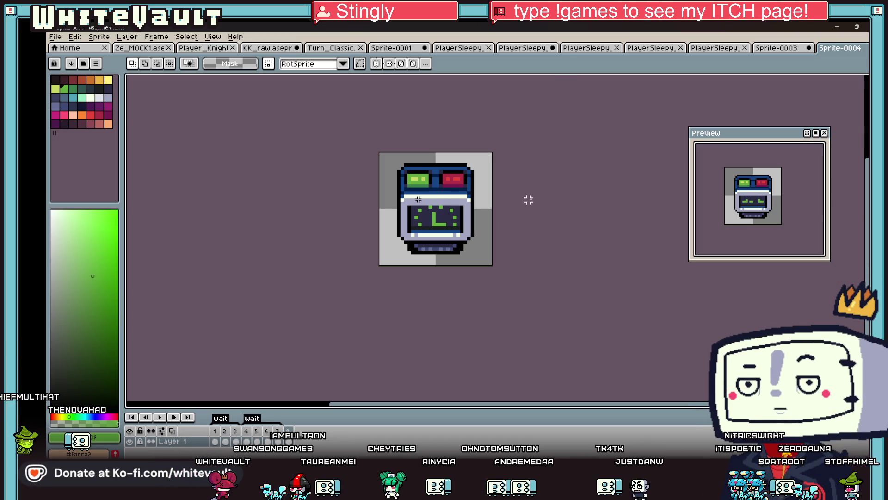
scroll(482, 154, "up", 5)
left_click_drag(372, 175, 442, 204)
key("ctrl+z")
key("ctrl+z")
key("ctrl+z")
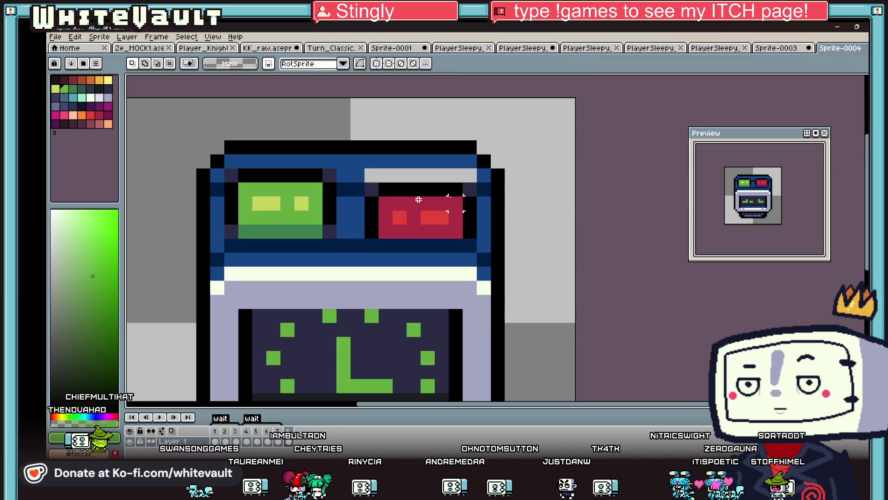
left_click_drag(223, 167, 339, 227)
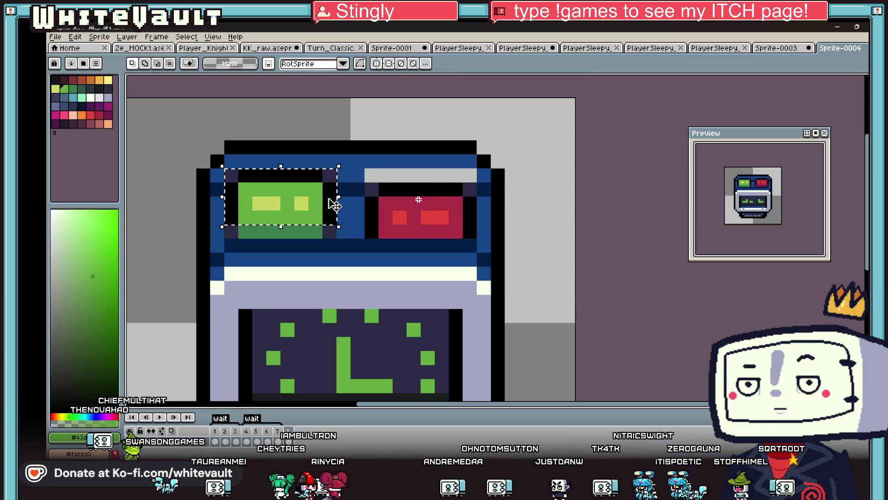
key("Down")
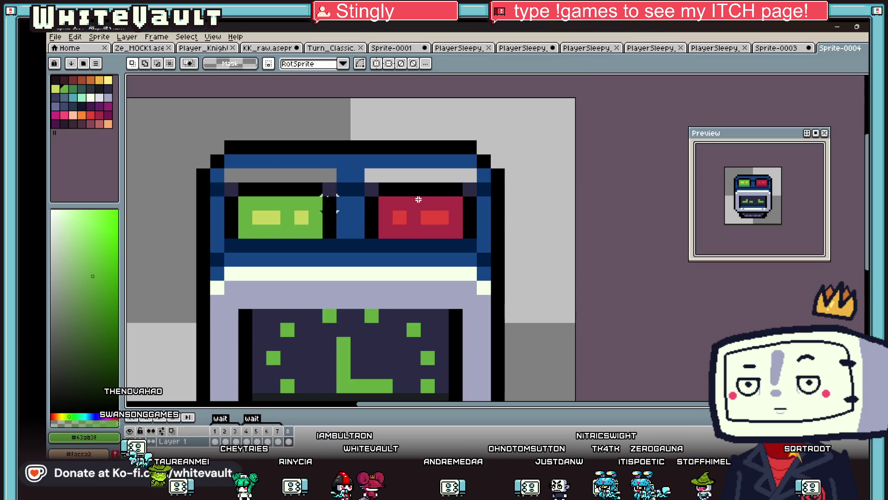
key("b")
left_click(327, 158, "alt")
left_click_drag(230, 175, 438, 175)
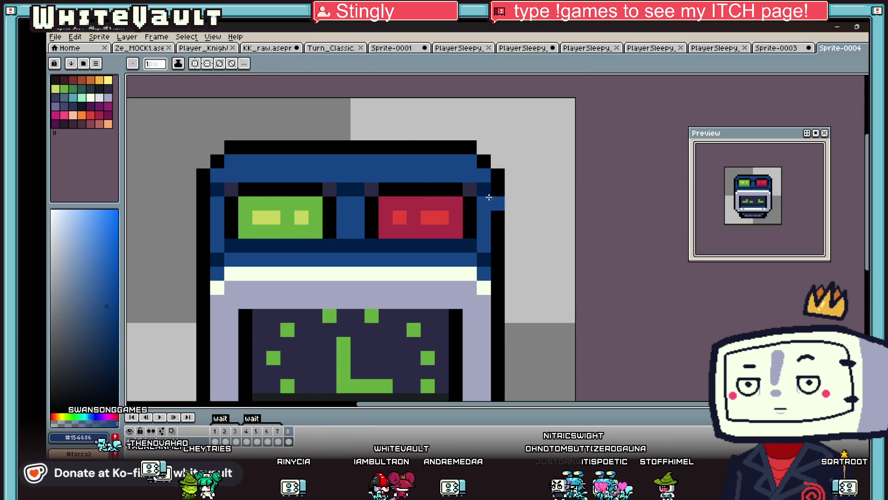
scroll(480, 187, "down", 4)
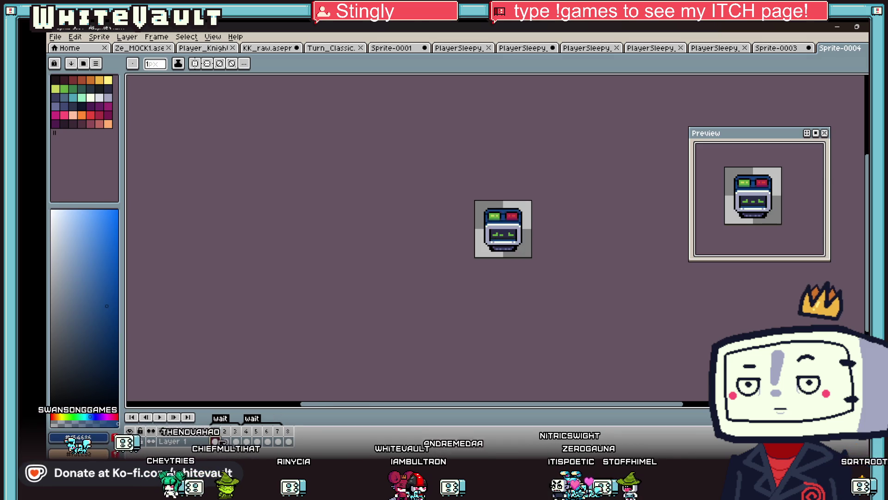
Step: View frame 4 with the 0-0 mouth and the frame with the :L: face
left_click(247, 441)
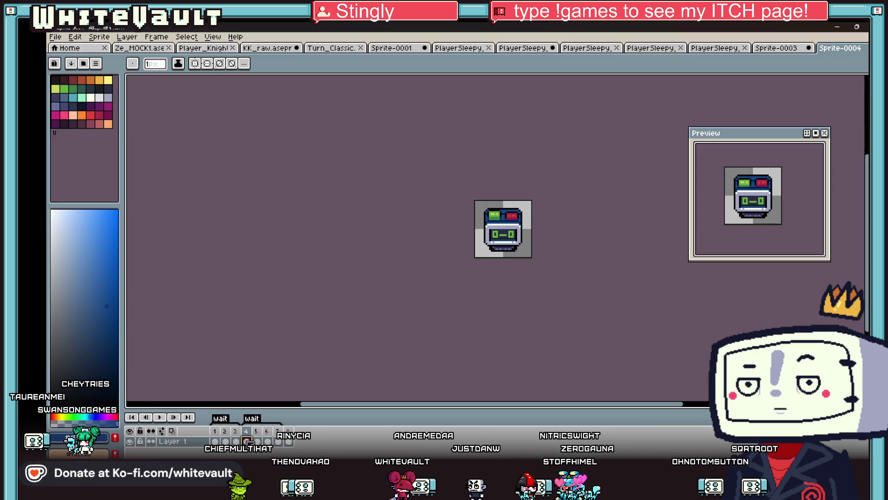
left_click(288, 441)
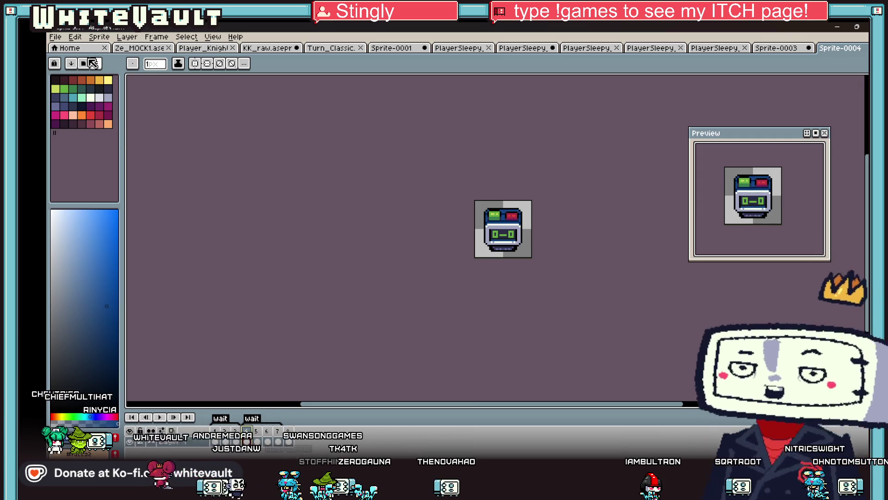
left_click(55, 36)
Step: Save the sprite as 'Alarm' in a new 'Clock' folder inside GG_art
left_click(92, 91)
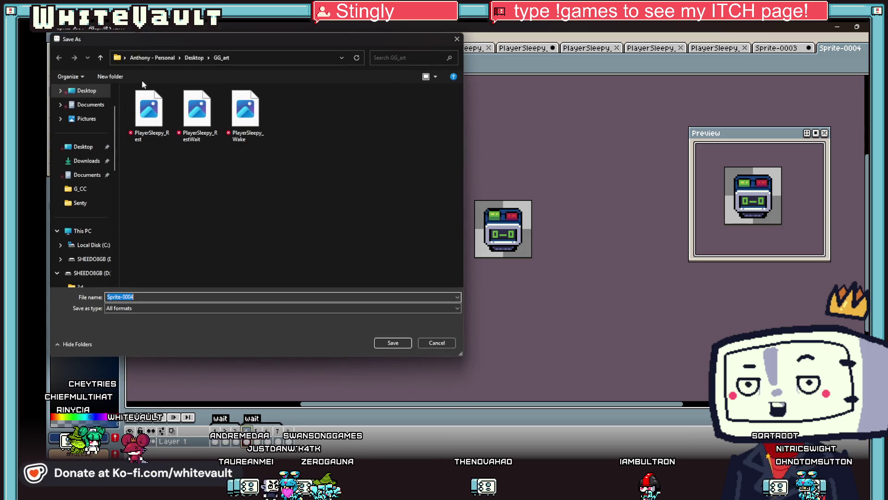
left_click(111, 77)
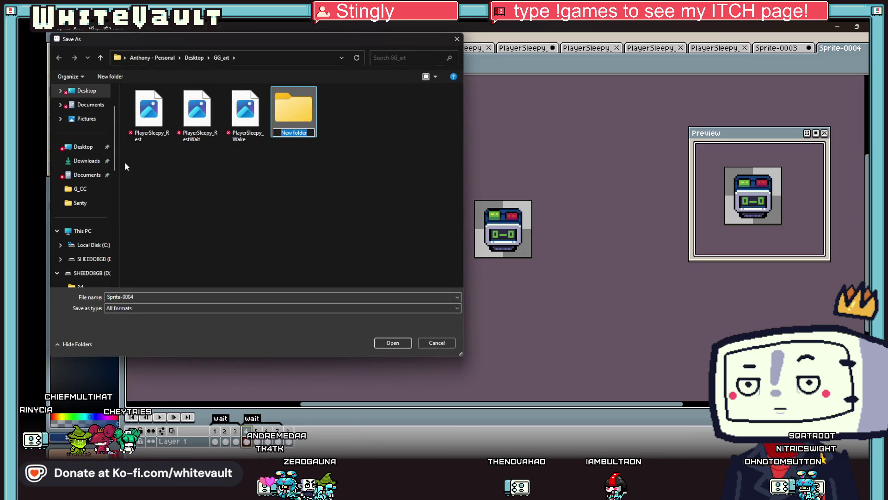
type("Clock")
key("Return")
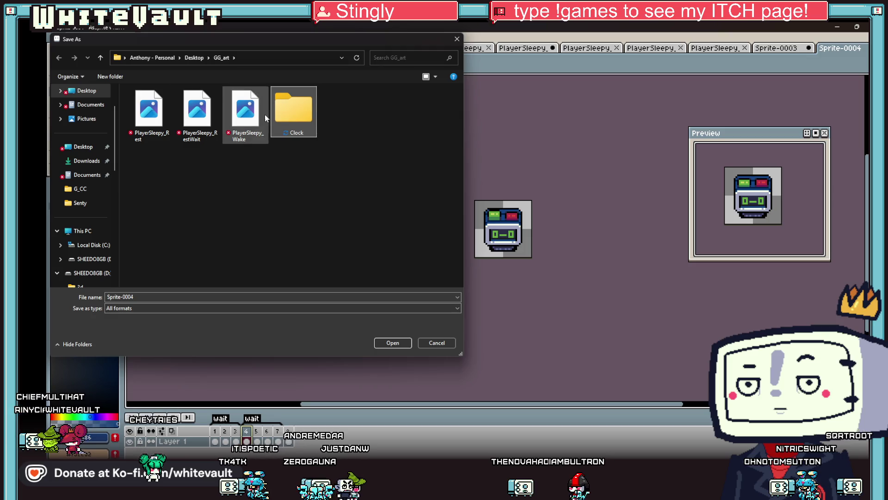
left_click(245, 111)
double_click(150, 112)
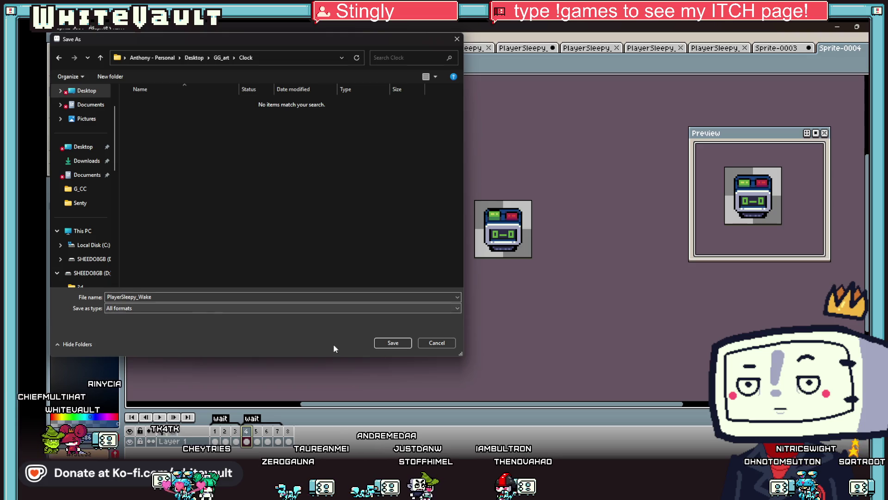
double_click(184, 290)
type("Al")
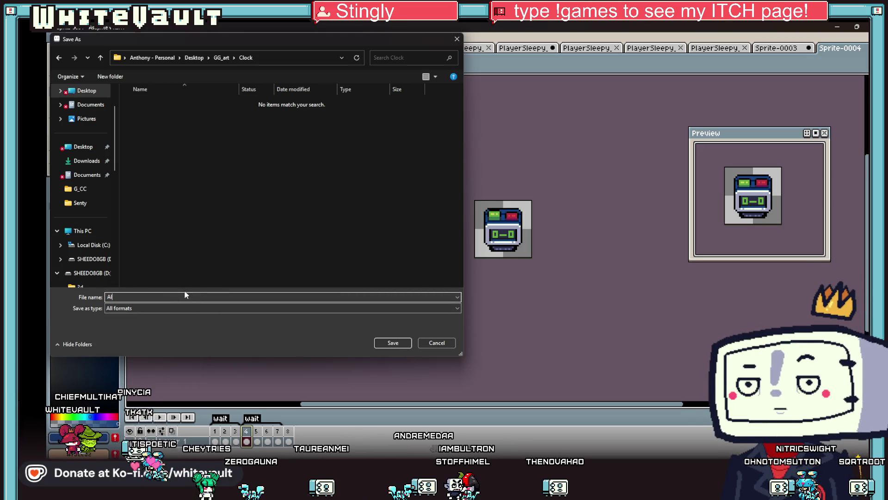
type("arm")
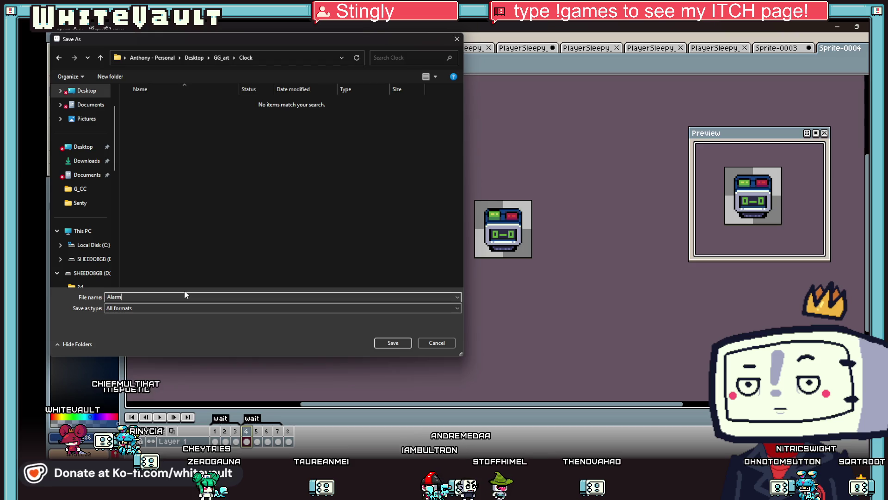
left_click(392, 343)
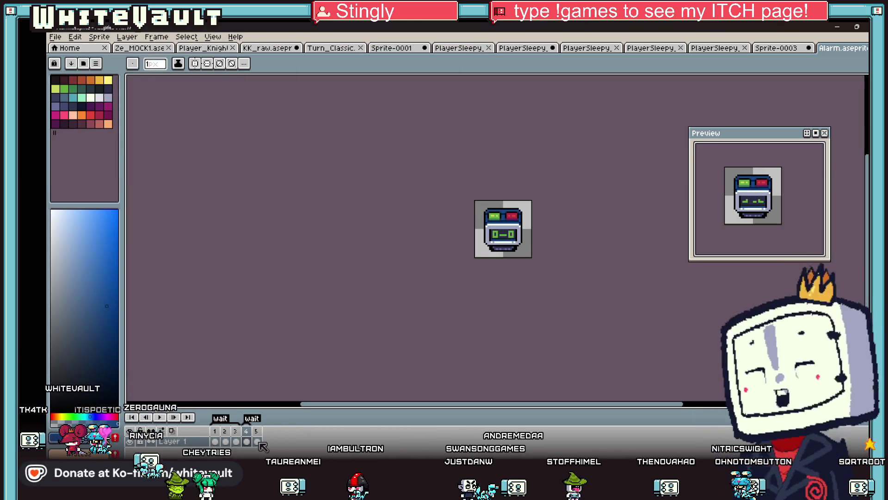
Step: Trim the animation to three frames and rename the save copy to 'Alarm_Sleep'
key("ctrl+z")
left_click(55, 36)
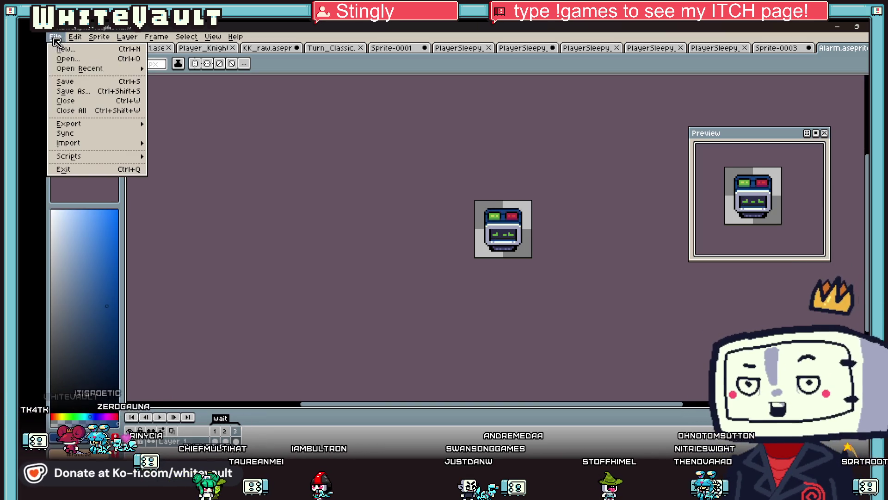
left_click(101, 96)
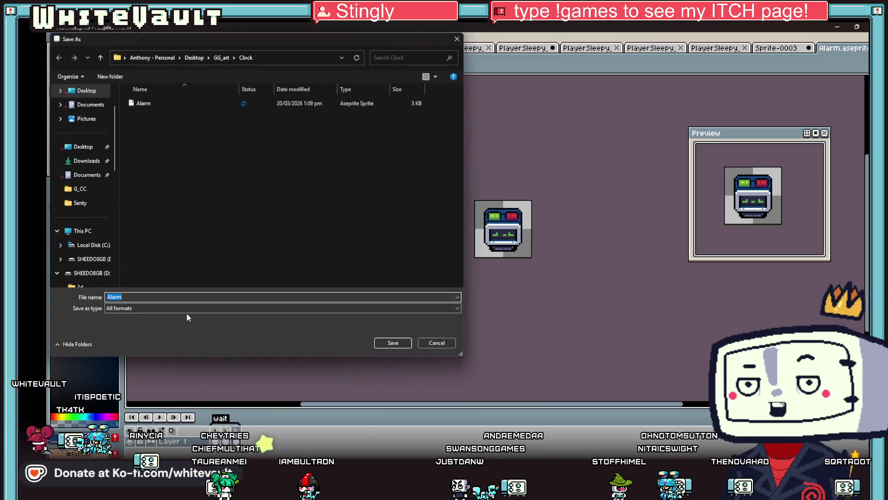
left_click(126, 297)
type("_S")
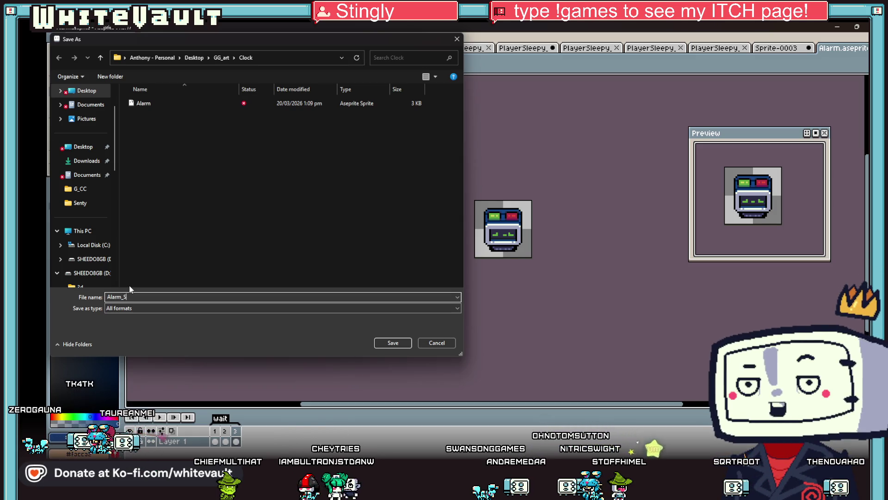
type("leep")
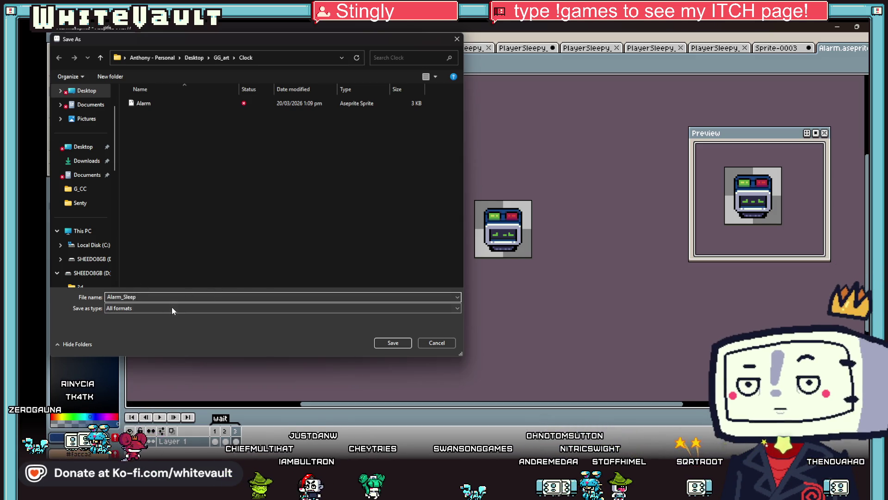
Step: Save the Alarm_Sleep copy and export its sprite sheet
left_click(392, 343)
left_click(53, 38)
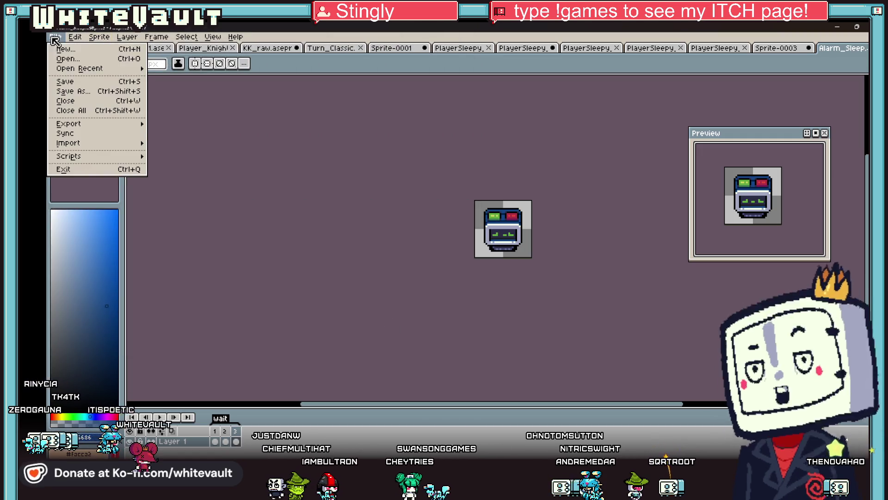
mouse_move(96, 127)
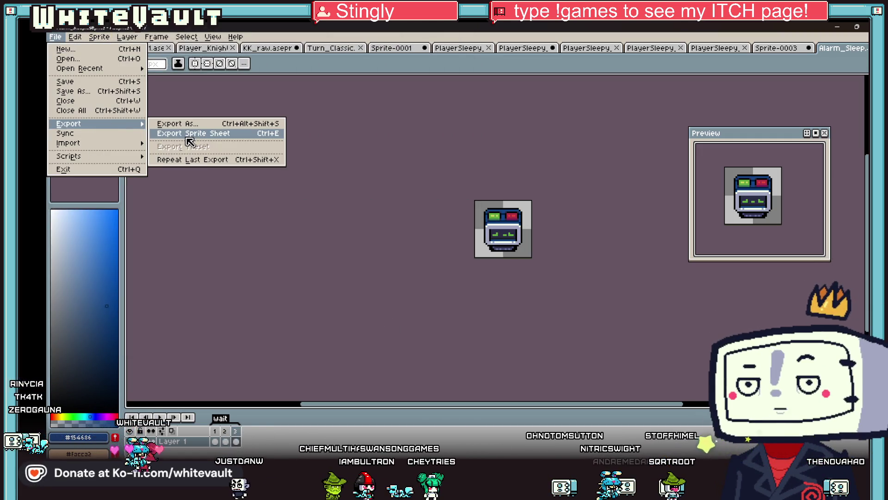
left_click(186, 137)
left_click(418, 341)
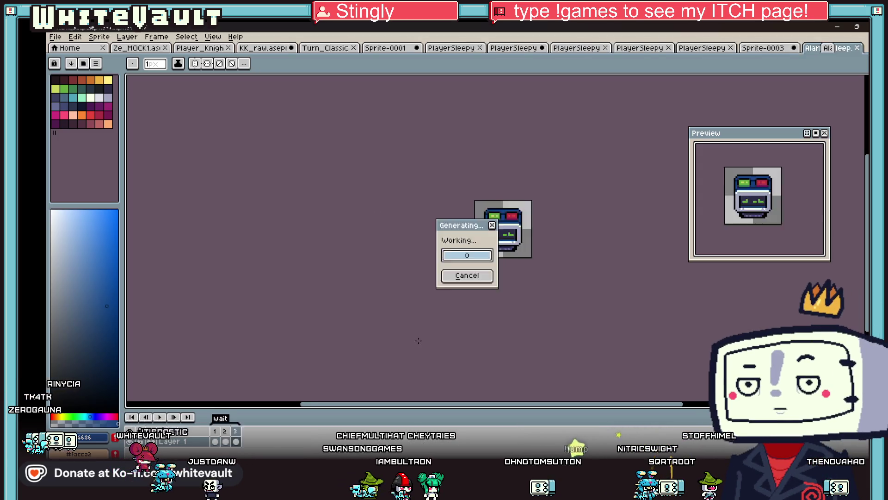
Step: Save the generated sheet as PNG named 'Alarm_Sleep', then return to the Alarm_Sleep sprite
left_click(55, 38)
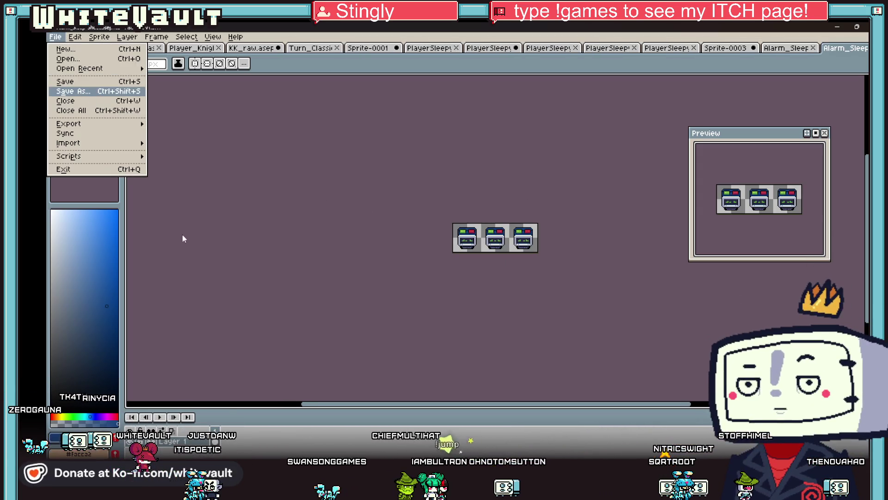
key("Return")
left_click(190, 308)
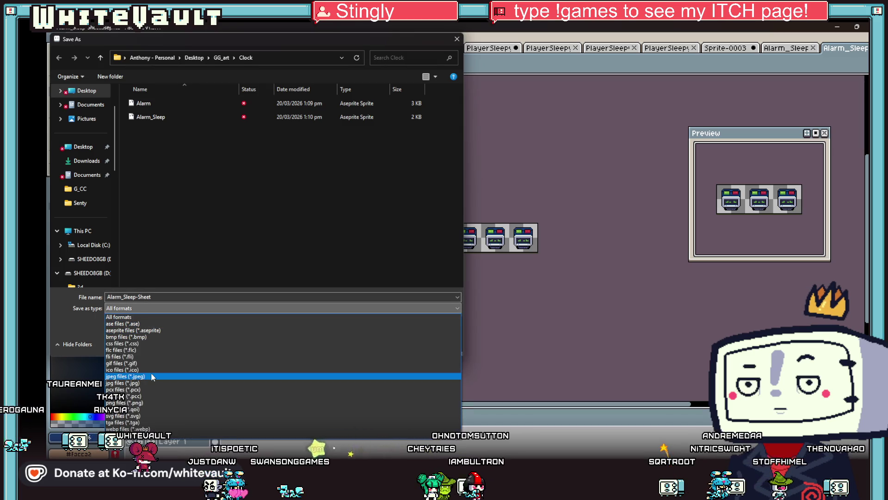
left_click(147, 402)
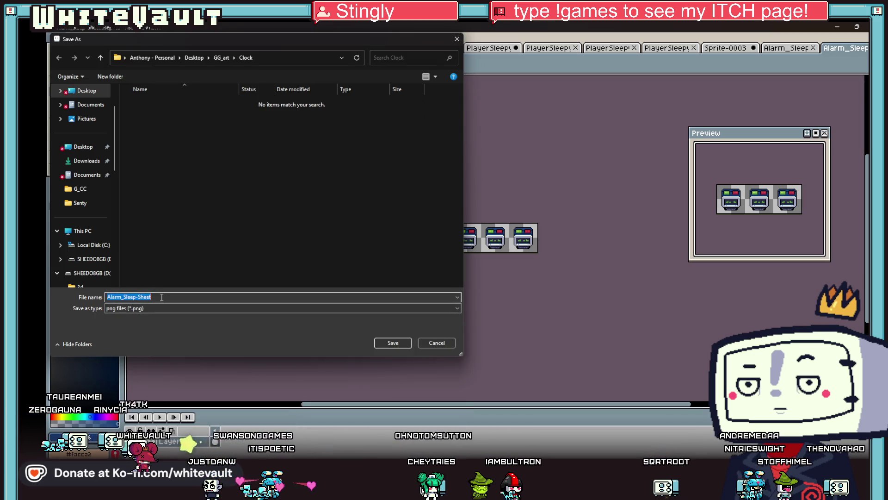
key("BackSpace")
key("BackSpace")
key("BackSpace")
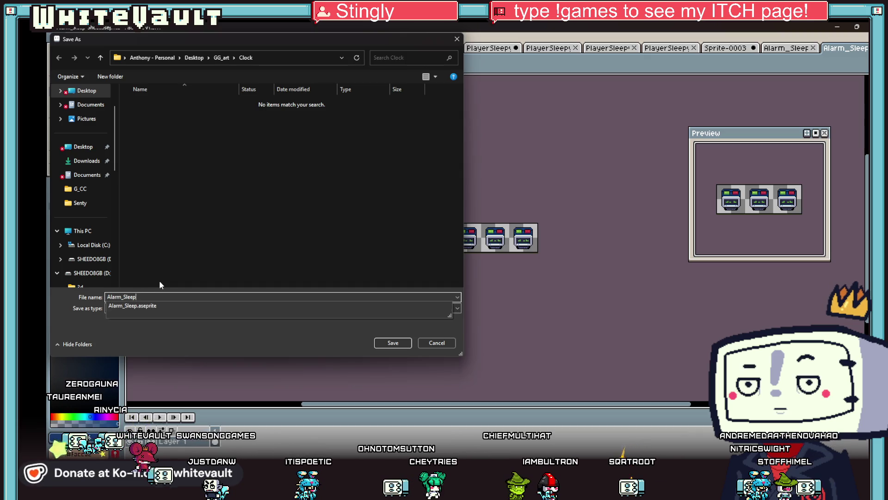
left_click(398, 342)
left_click(781, 48)
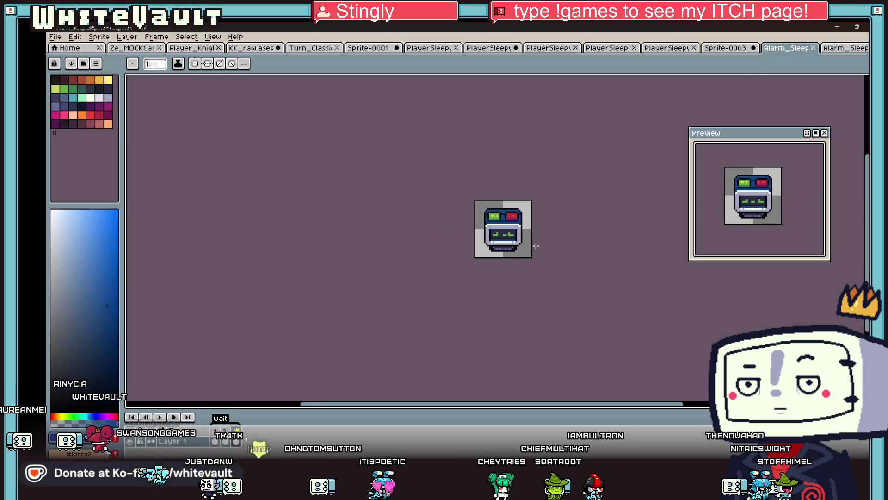
scroll(496, 337, "up", 1)
key("ctrl")
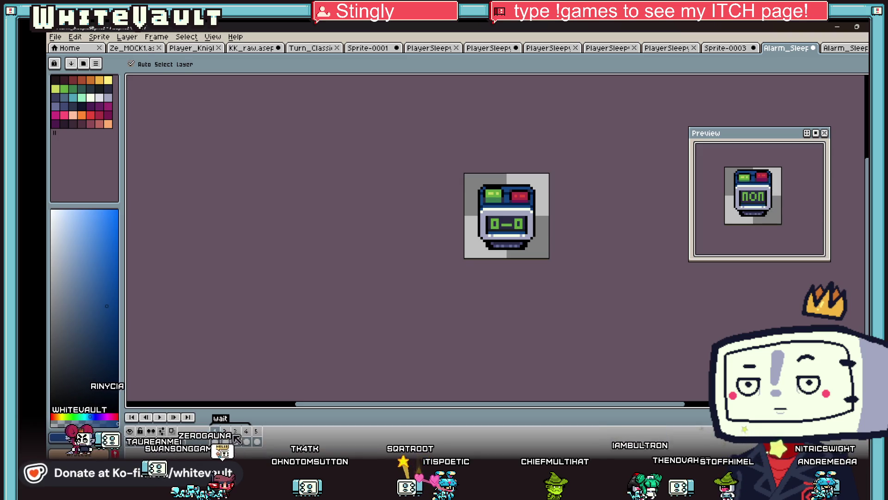
Step: Export the five-frame clock animation as a sprite sheet
key("b")
left_click(55, 37)
mouse_move(114, 124)
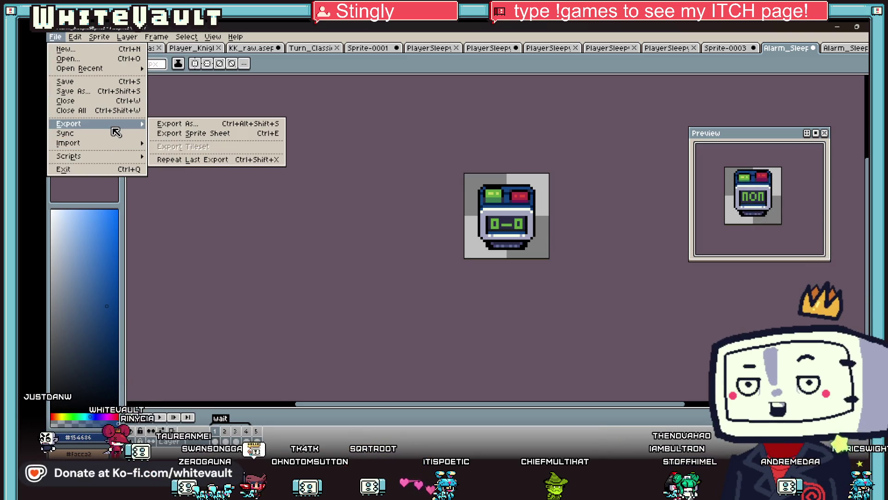
left_click(230, 133)
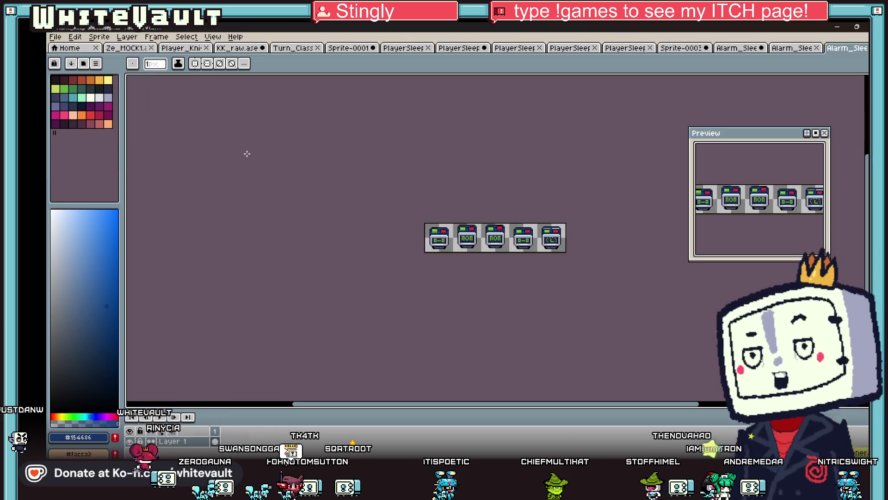
Step: Save the five-frame sheet as 'Alarm_On' in the Clock folder
left_click(55, 37)
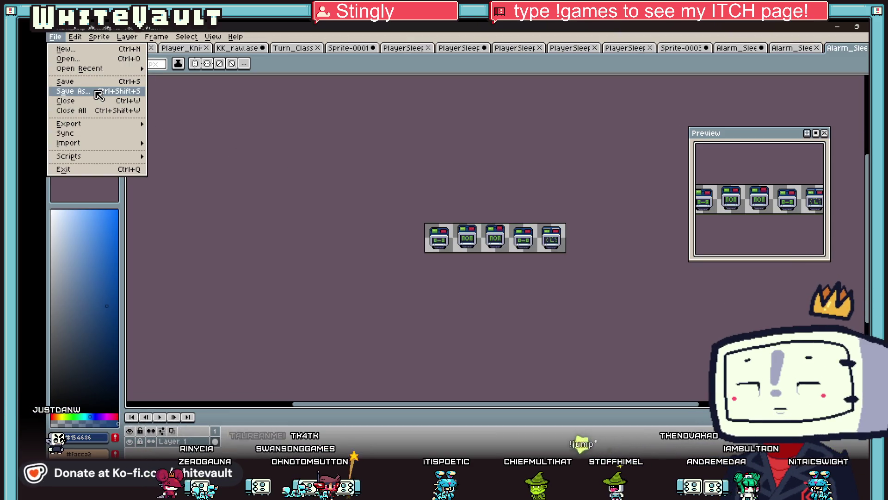
left_click(105, 91)
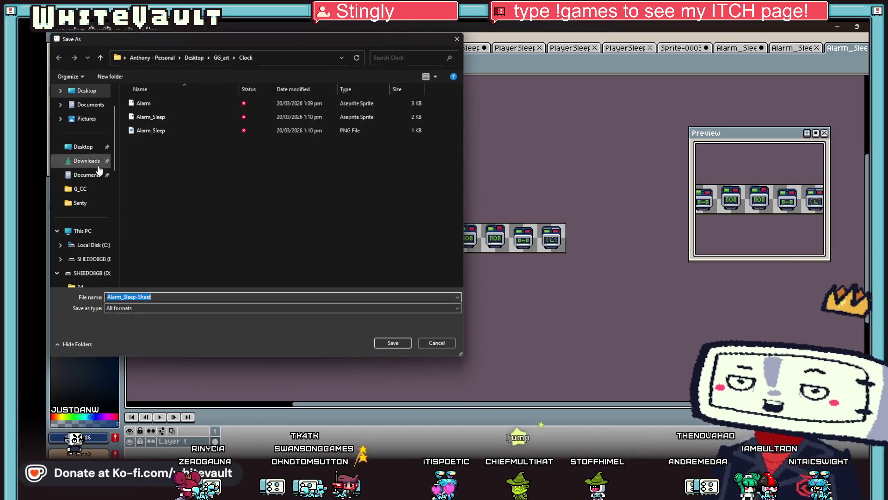
left_click(176, 130)
double_click(138, 297)
left_click_drag(143, 296, 124, 296)
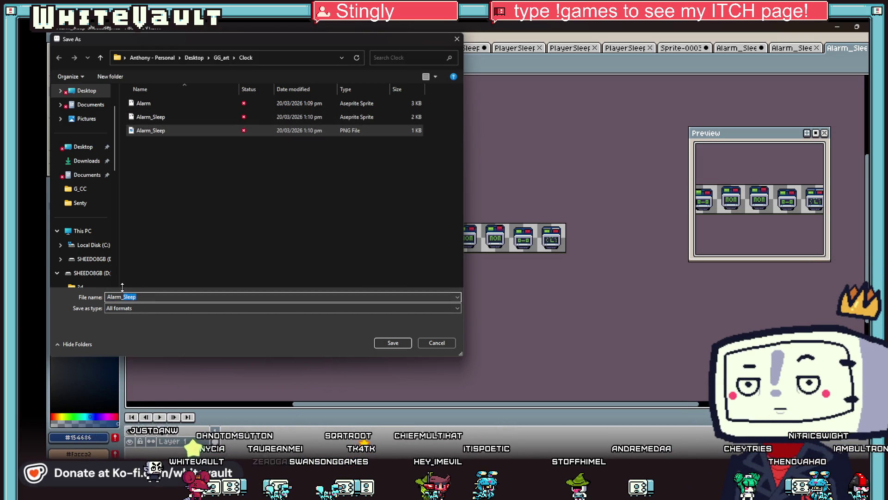
type("On")
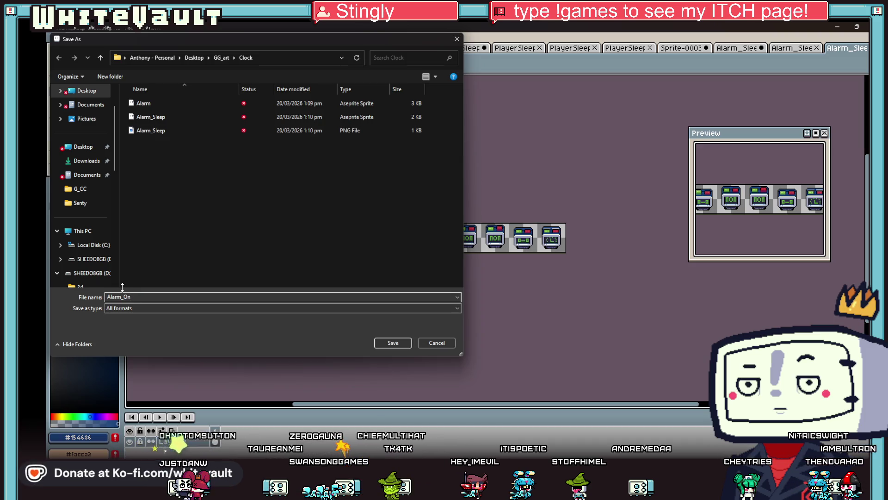
left_click(394, 342)
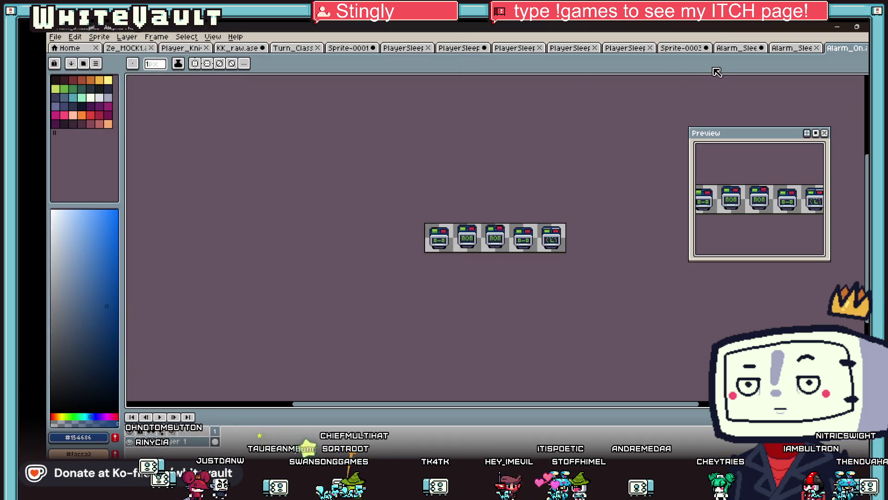
Step: Save the single clock sprite as 'Alarm_Off' in the Clock folder
left_click(737, 48)
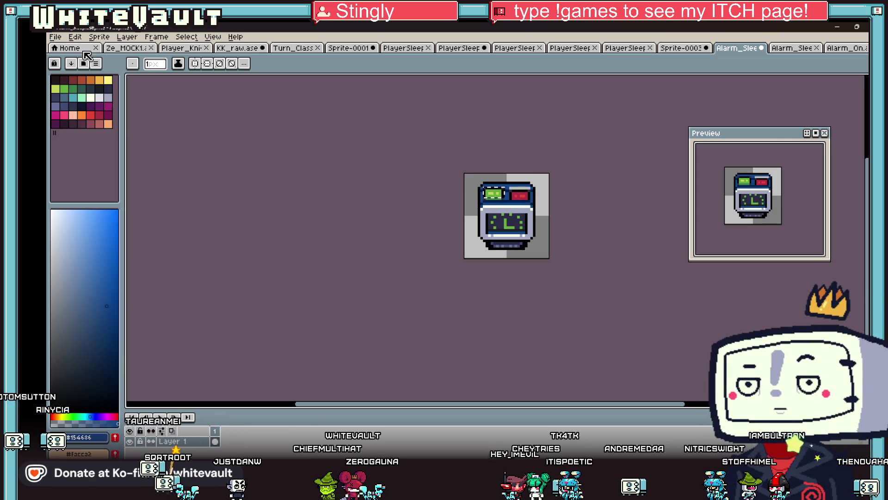
left_click(56, 37)
left_click(100, 91)
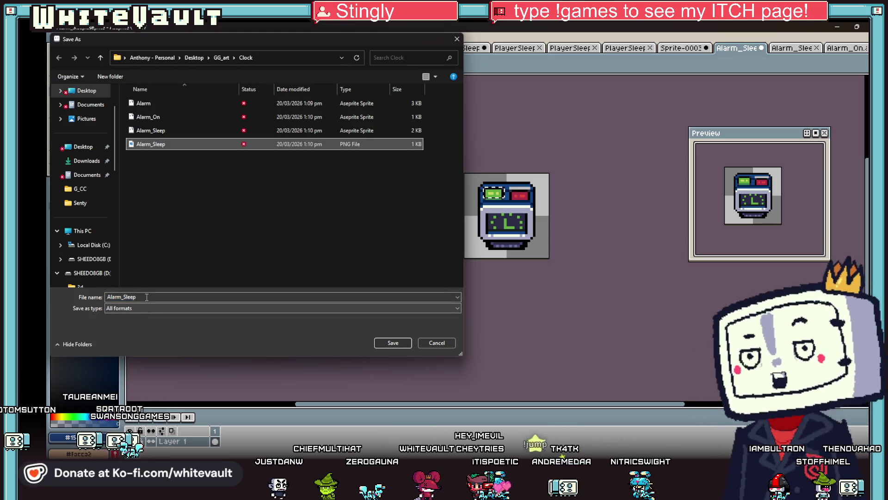
double_click(125, 296)
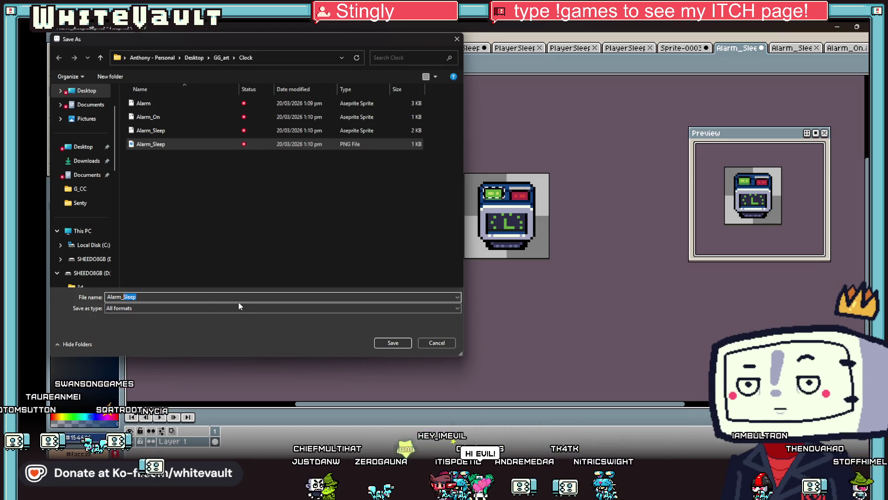
type("Off")
left_click(396, 344)
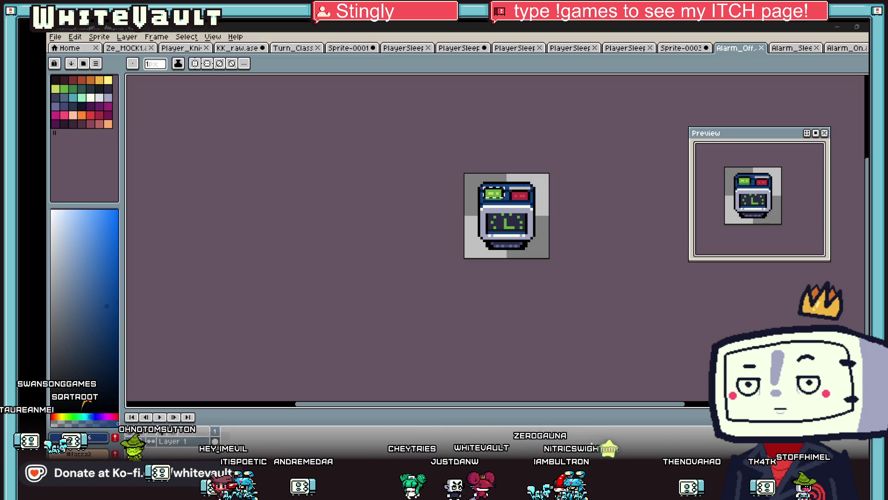
Step: Open the Clock folder in a File Explorer window beside Aseprite
key("alt+Tab")
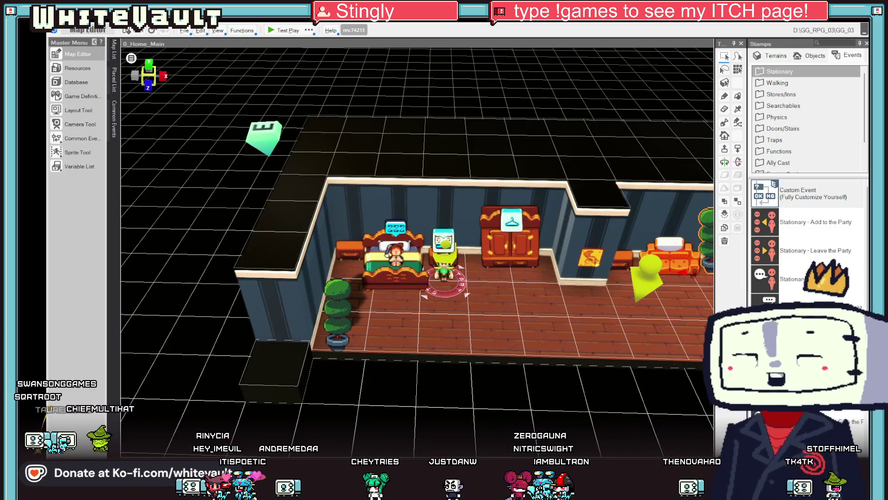
key("alt+Tab")
mouse_move(593, 237)
left_mouse_down()
mouse_move(502, 75)
mouse_move(474, 77)
left_mouse_up()
double_click(417, 154)
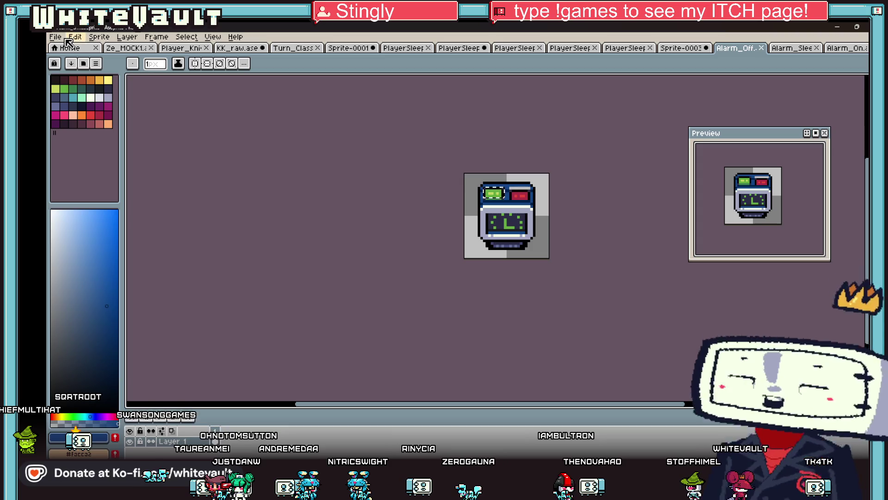
Step: Save Alarm_Off as a PNG image and close its document
left_click(56, 36)
left_click(115, 92)
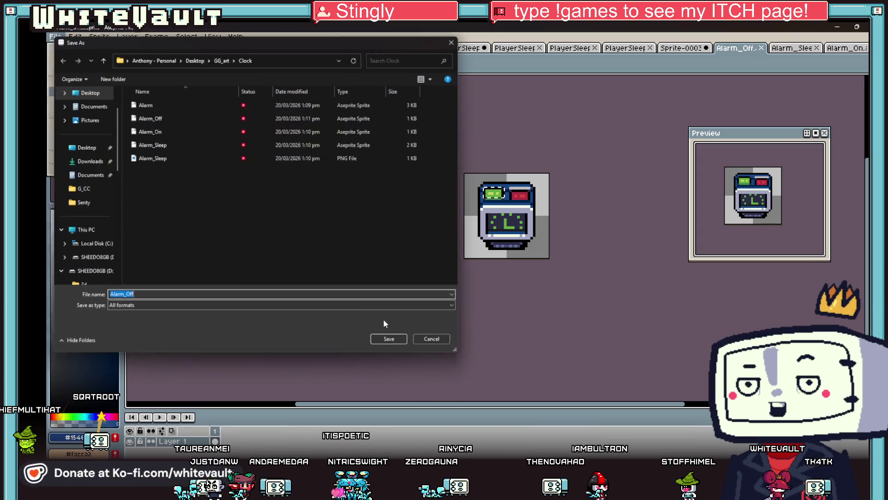
left_click(238, 308)
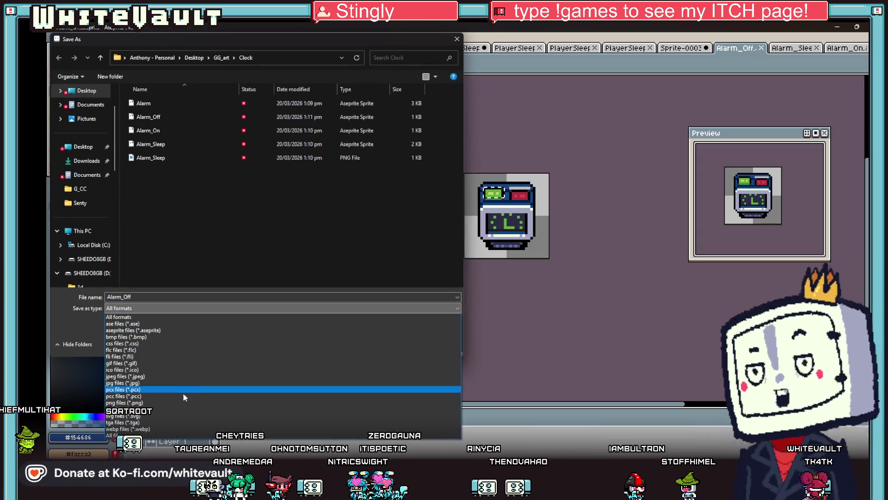
left_click(175, 403)
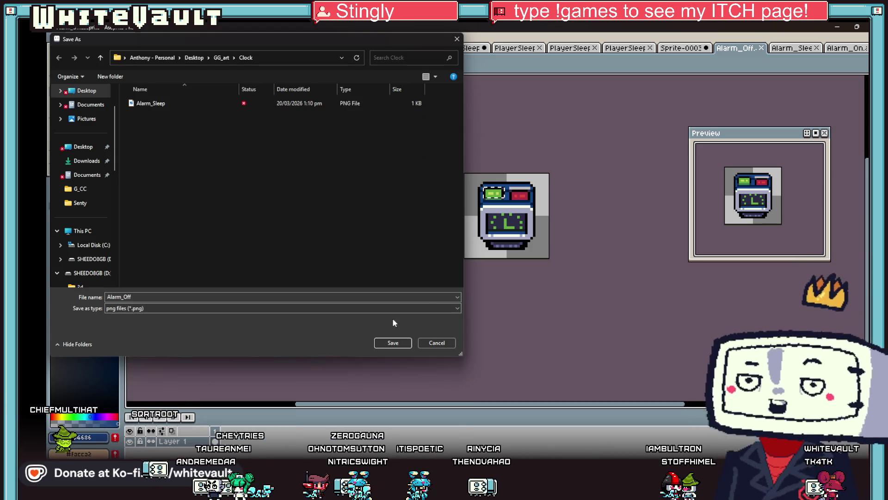
left_click(401, 344)
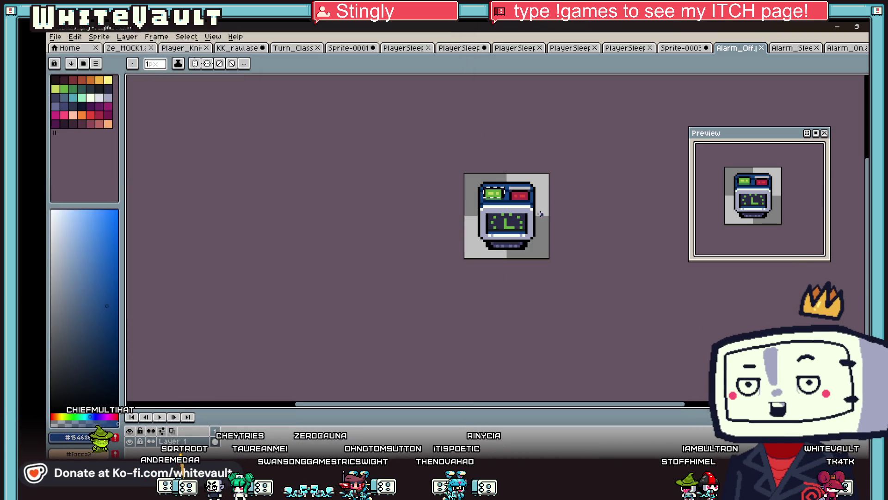
left_click(762, 49)
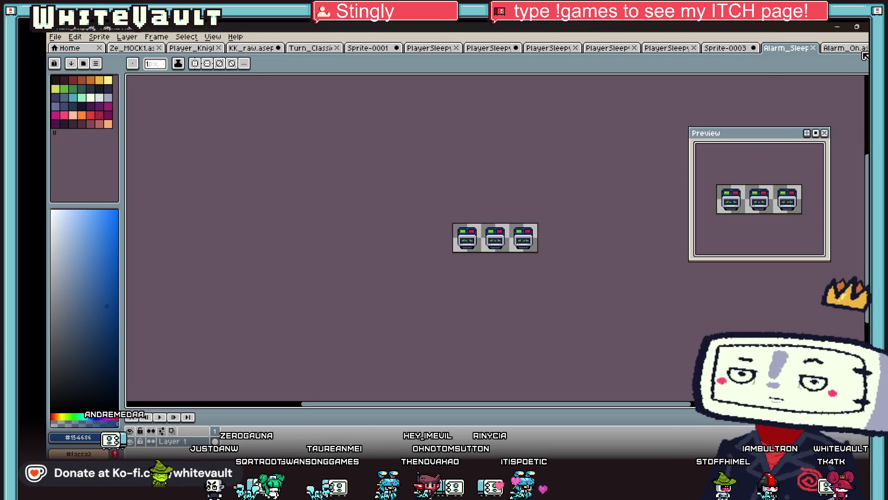
Step: Resave the Alarm_Sleep sheet and save Alarm_On as a PNG image
left_click(63, 39)
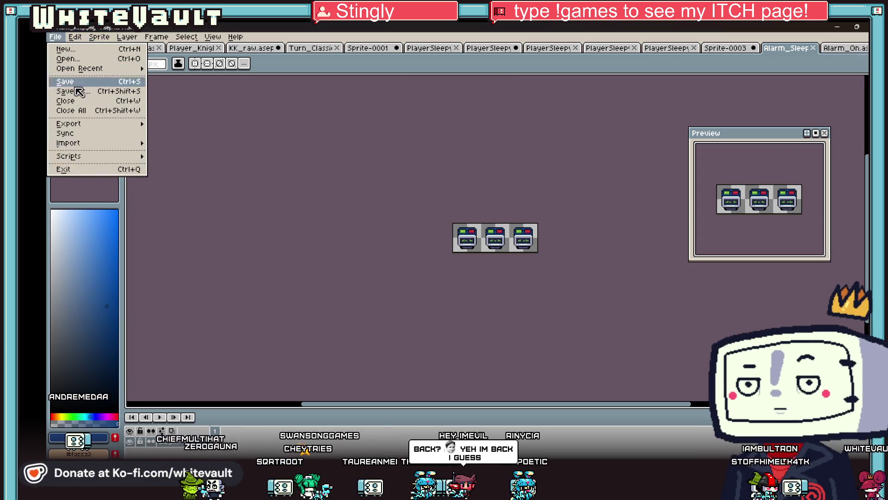
left_click(378, 69)
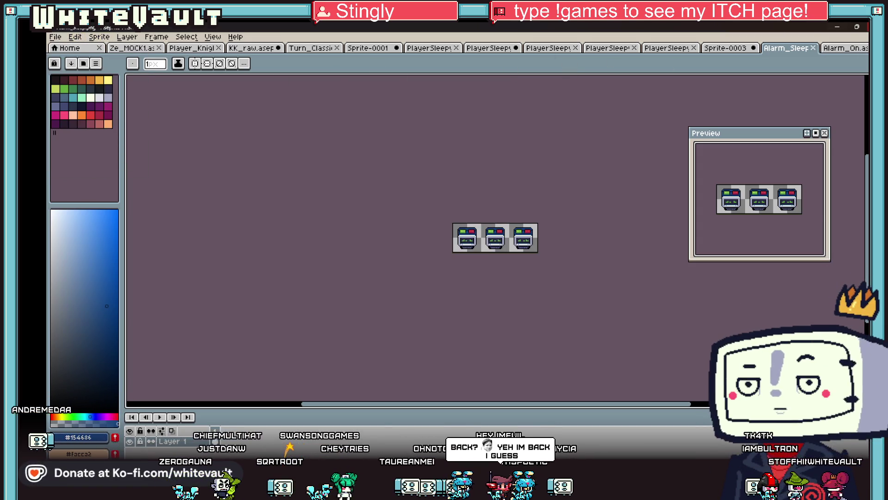
left_click(842, 49)
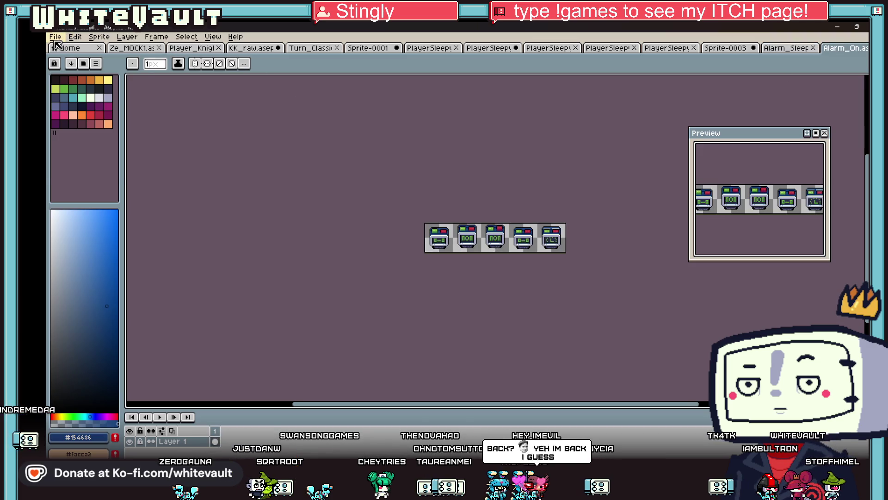
left_click(55, 36)
left_click(94, 91)
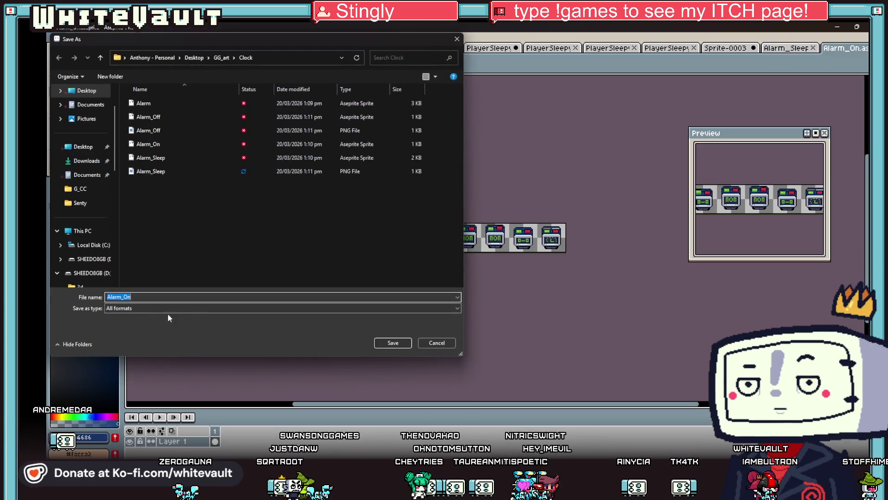
left_click(157, 308)
left_click(157, 403)
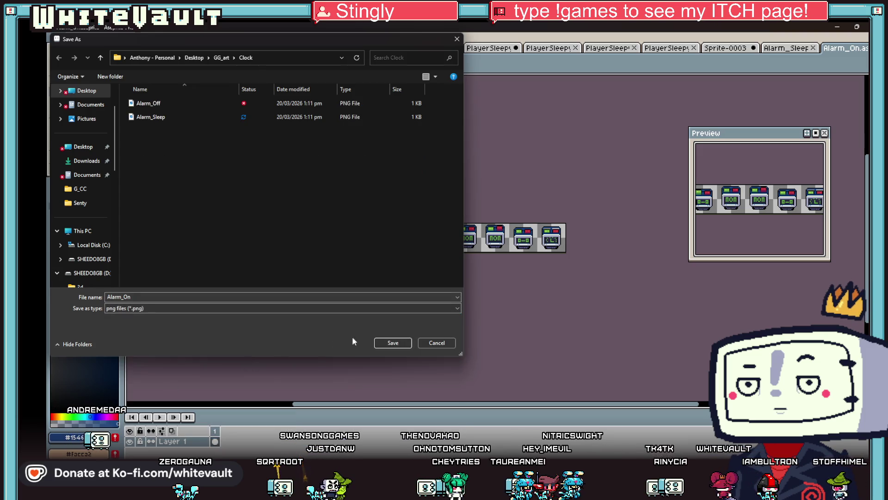
left_click(390, 343)
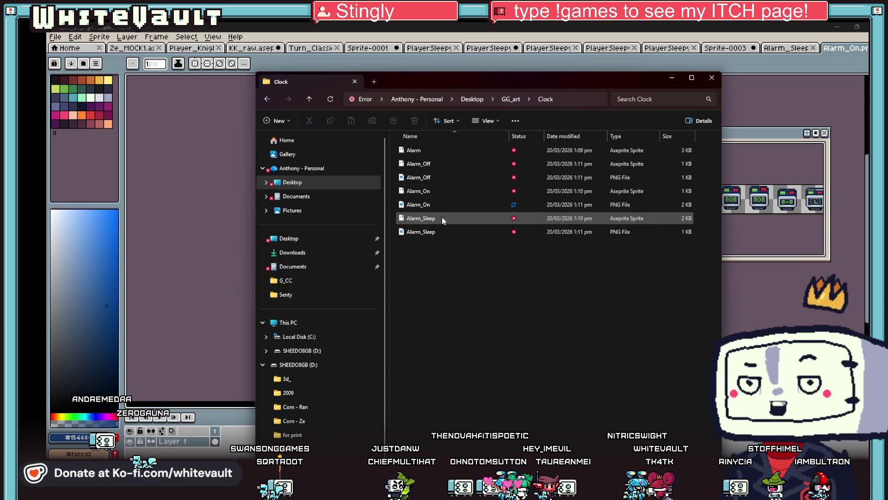
left_click(442, 217)
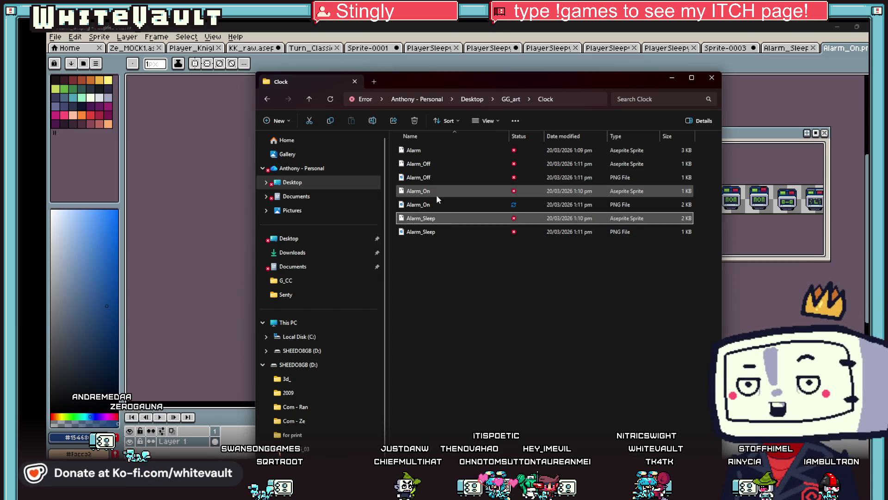
Step: Delete the Alarm_Off, Alarm_On and Alarm_Sleep Aseprite files from Clock
left_click(433, 191, "ctrl")
left_click(429, 165, "ctrl")
right_click(428, 166)
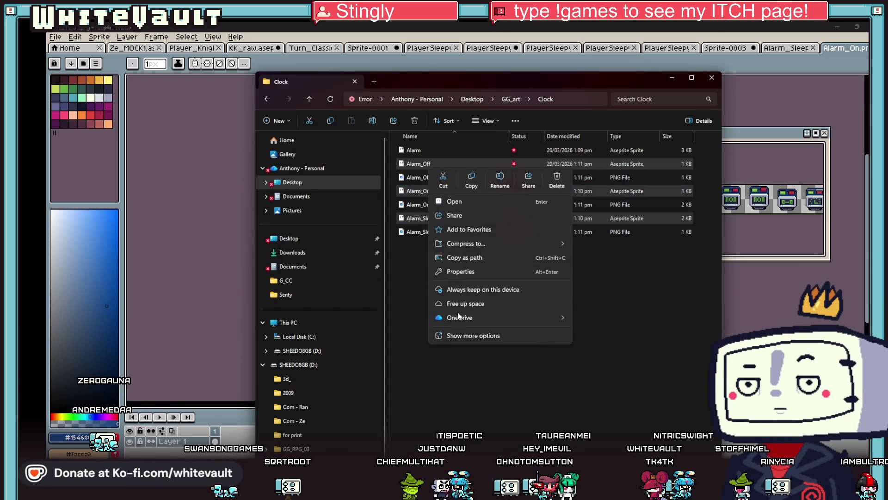
left_click(557, 179)
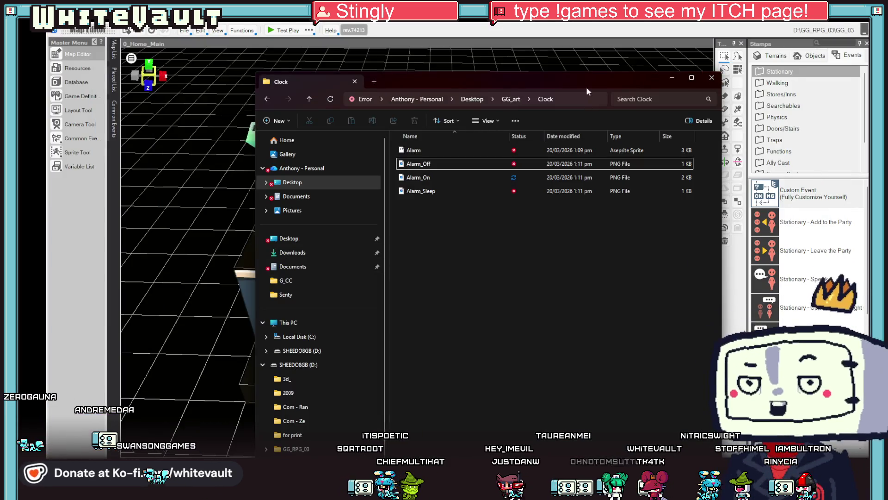
Step: Drag the three Alarm PNG sheets onto the Bakin window
left_click_drag(568, 77, 652, 62)
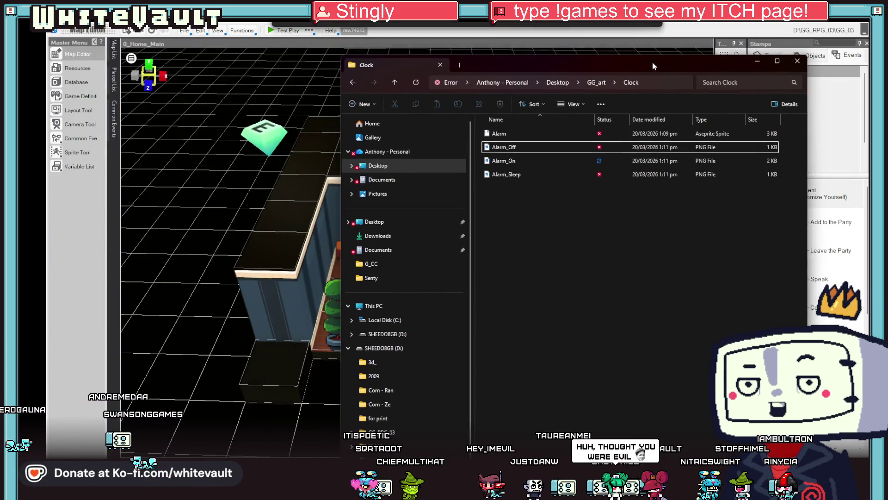
left_click(496, 152)
key("shift+Down")
key("shift+Down")
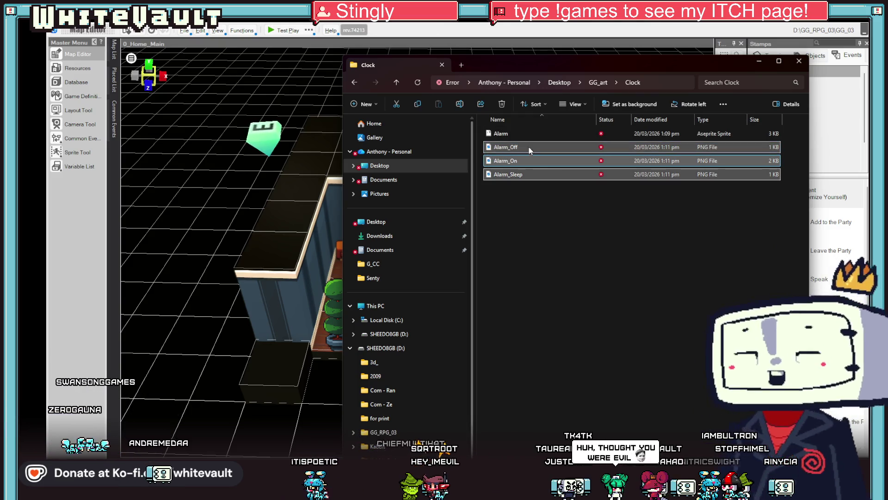
mouse_move(532, 149)
left_mouse_down()
mouse_move(396, 251)
mouse_move(276, 223)
left_mouse_up()
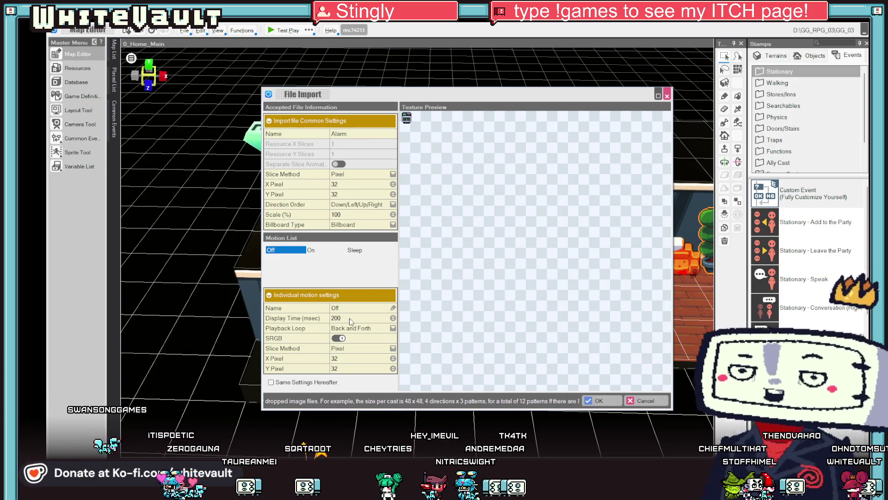
Step: Set the Alarm's On motion Playback Loop to Loop
left_click(313, 252)
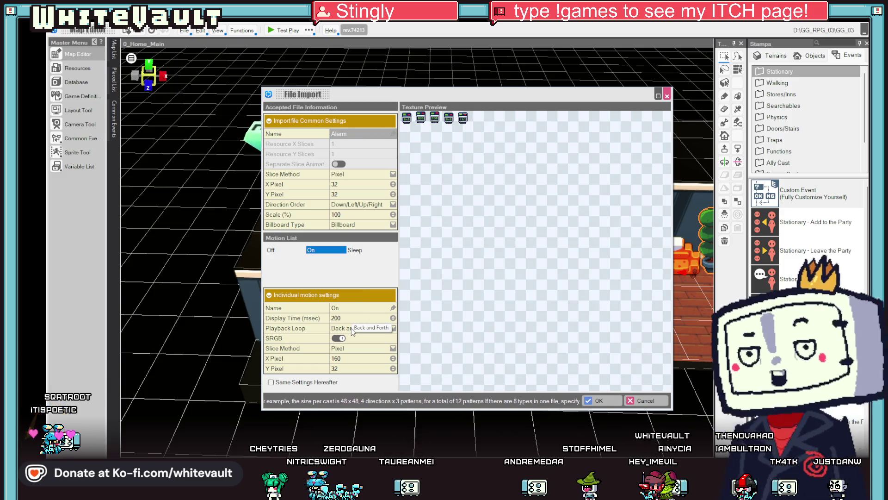
left_click(356, 352)
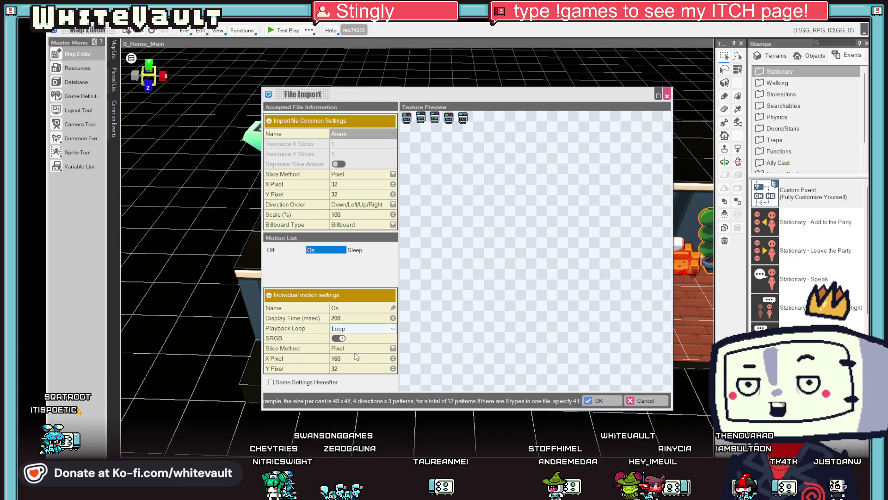
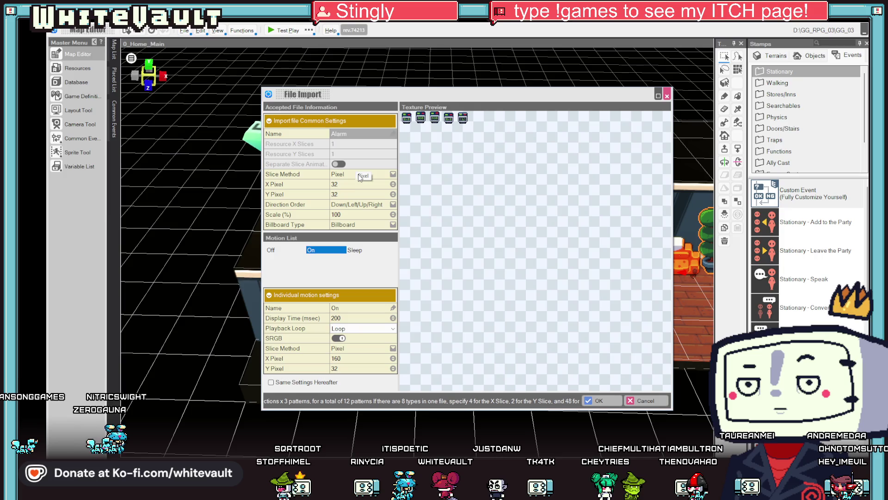
Step: Import the Alarm sheets sliced by frame, with Sleep at 3 X frames and standard billboard type
left_click(348, 184)
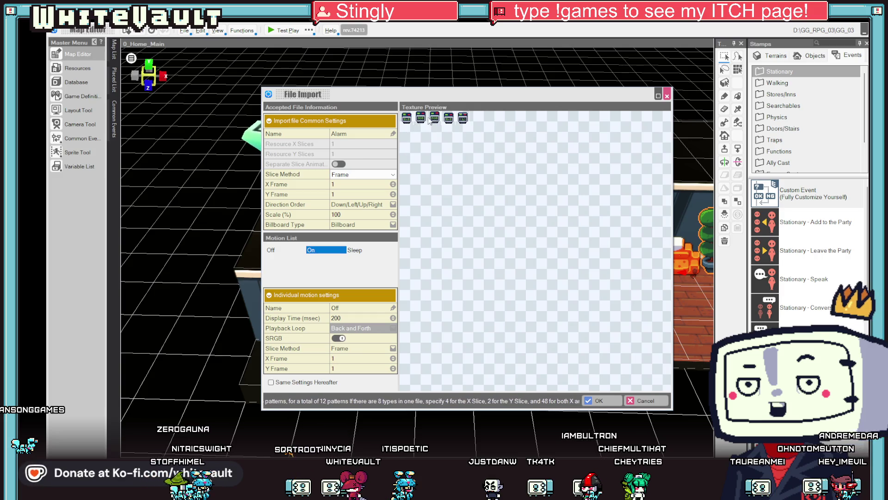
left_click(367, 249)
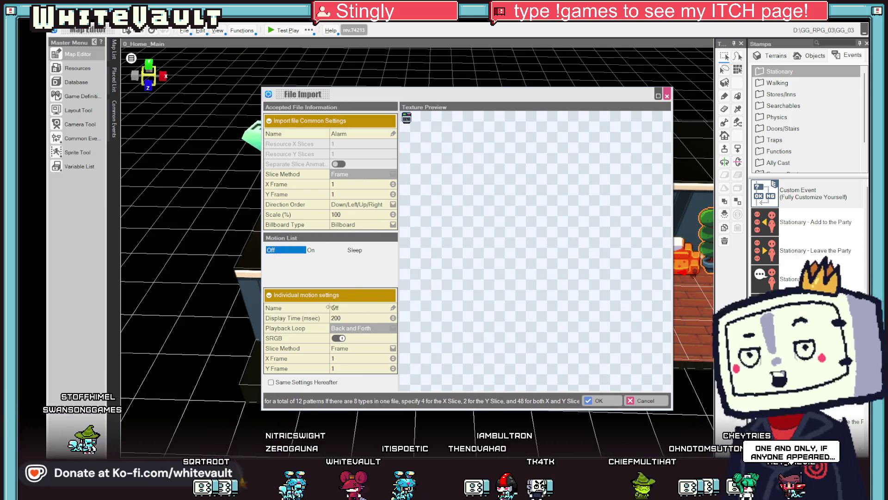
left_click(311, 250)
key("Right")
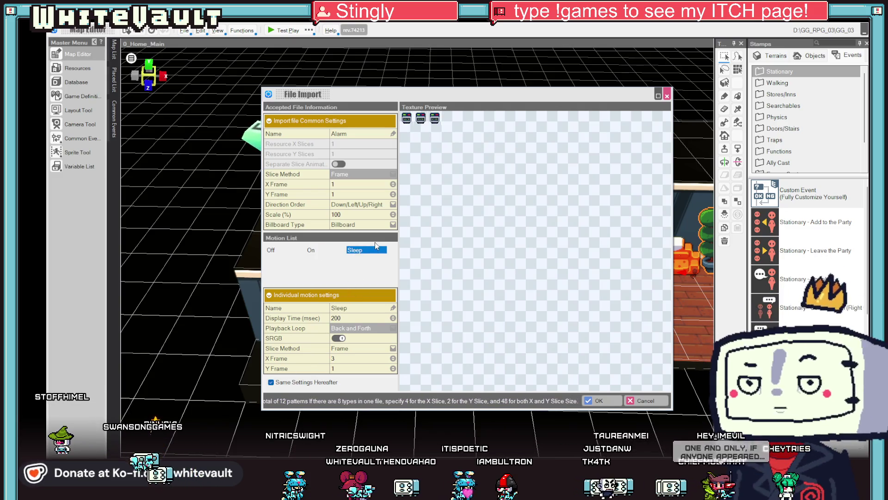
left_click(354, 226)
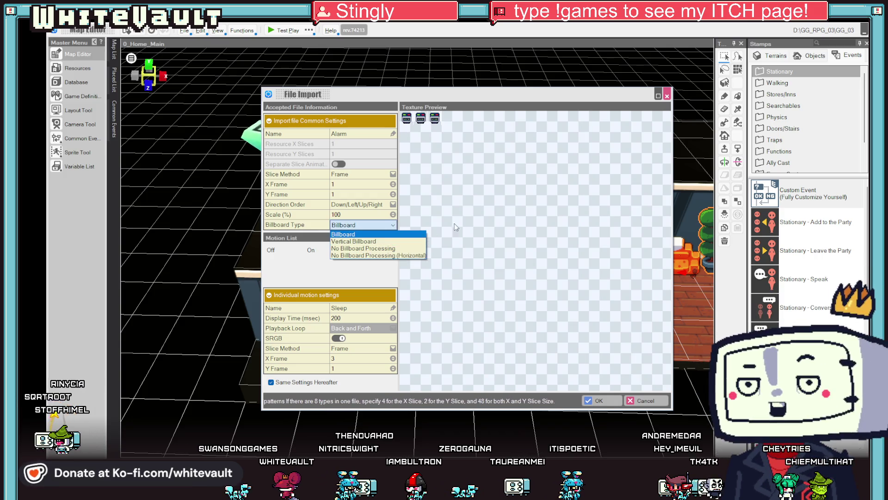
left_click(433, 257)
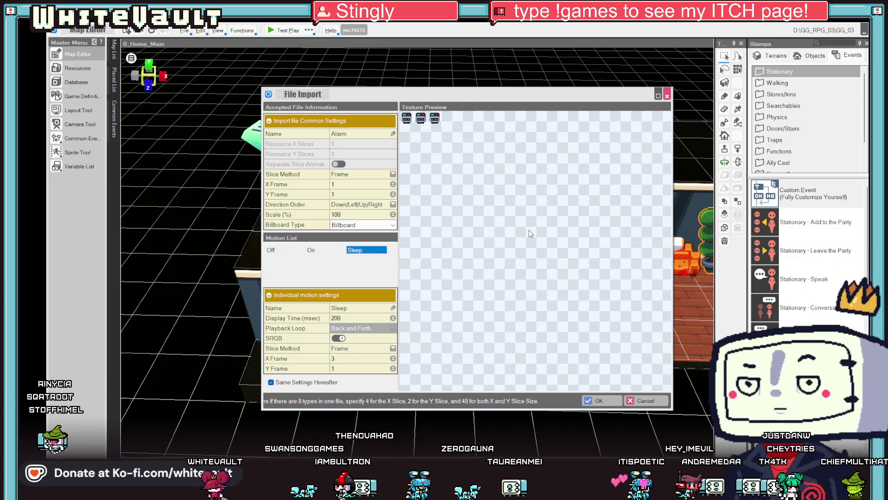
left_click(598, 401)
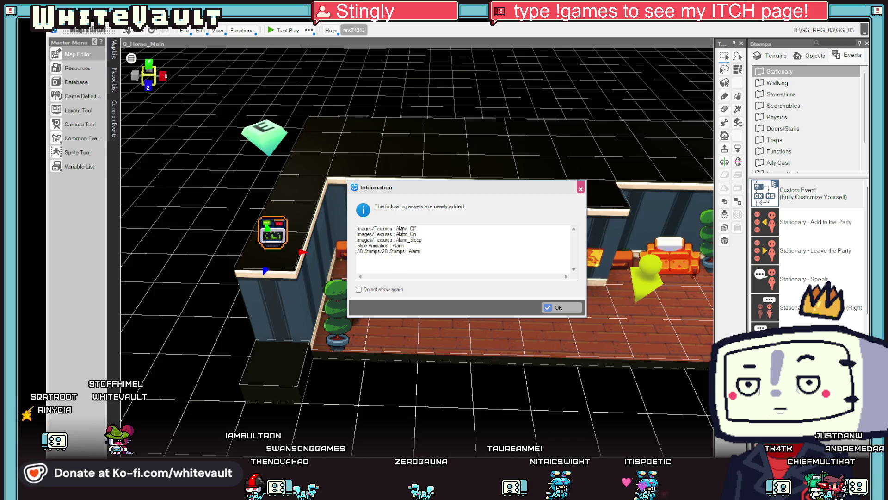
Step: Dismiss the new-assets notice and move the Alarm object one tile right beside the monitor
key("Return")
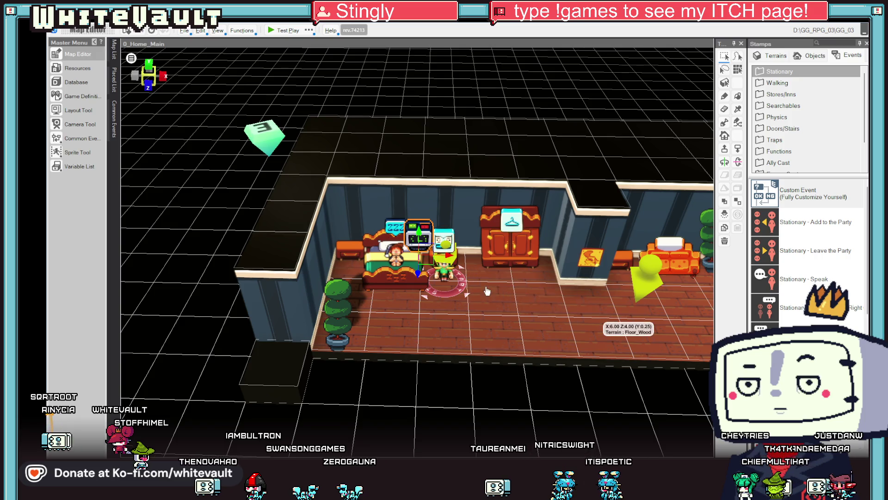
left_click_drag(483, 293, 526, 326)
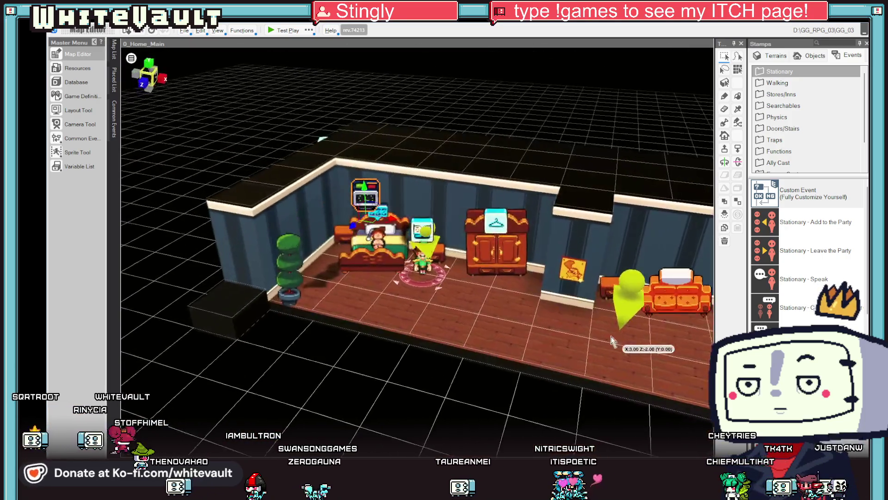
scroll(391, 195, "up", 3)
scroll(393, 277, "down", 3)
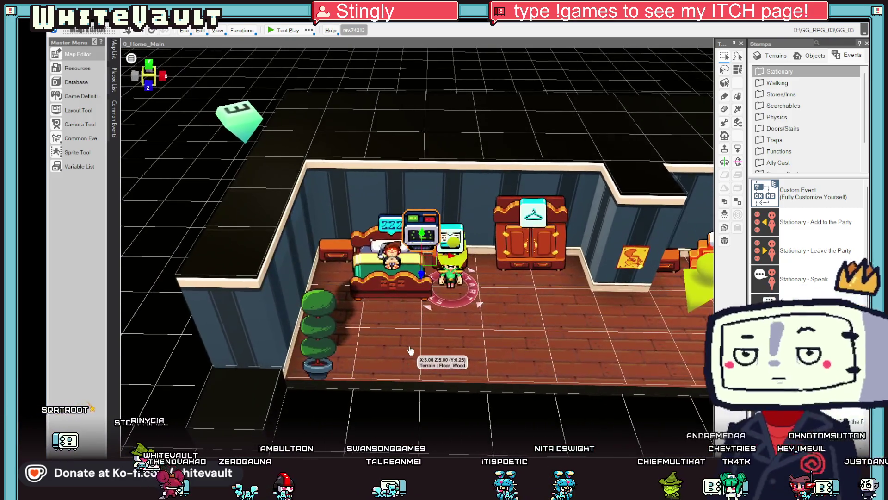
left_click_drag(445, 257, 465, 259)
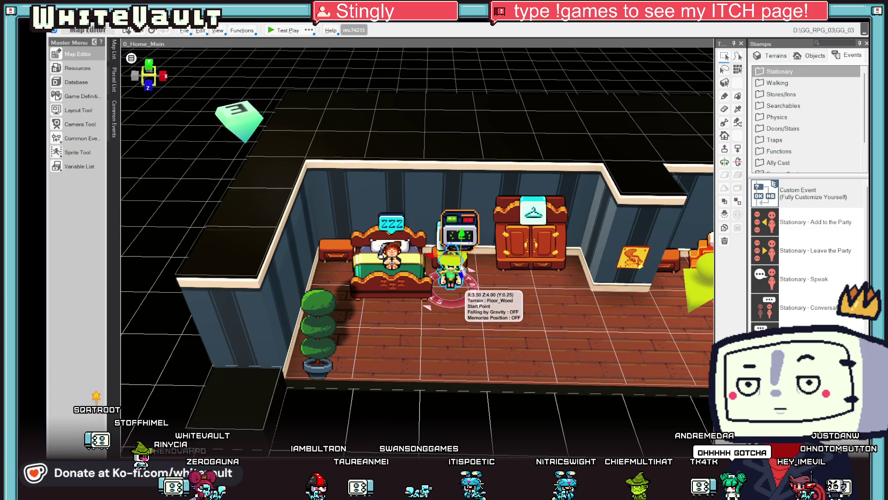
Step: Tilt the Alarm object around its X axis and raise it to height 1.00
left_click(738, 162)
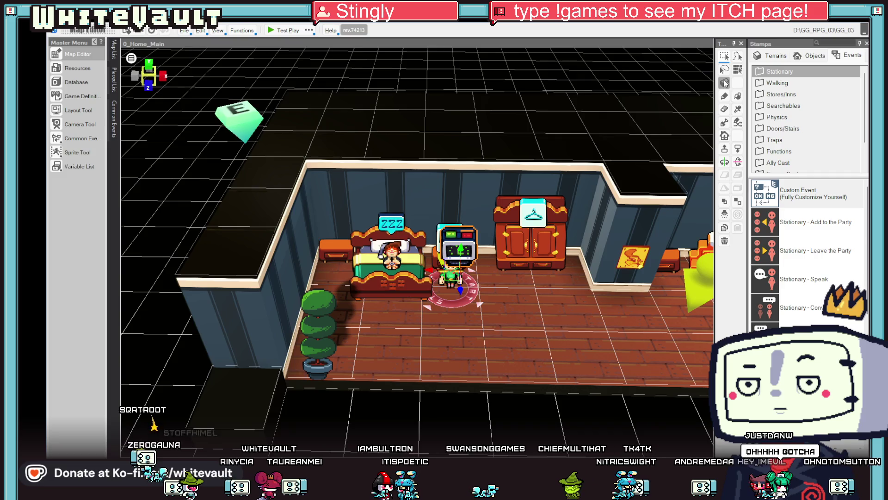
scroll(542, 333, "down", 5)
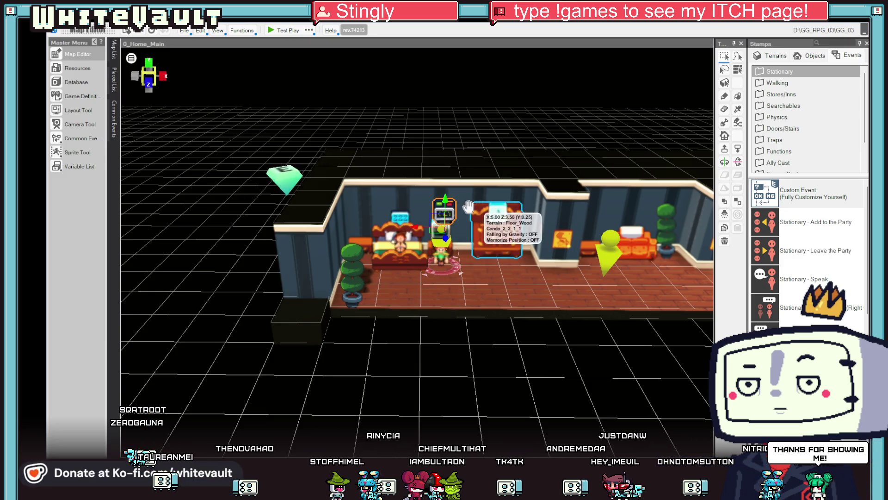
mouse_move(450, 208)
left_mouse_down()
mouse_move(458, 283)
mouse_move(446, 291)
left_mouse_up()
scroll(563, 340, "up", 3)
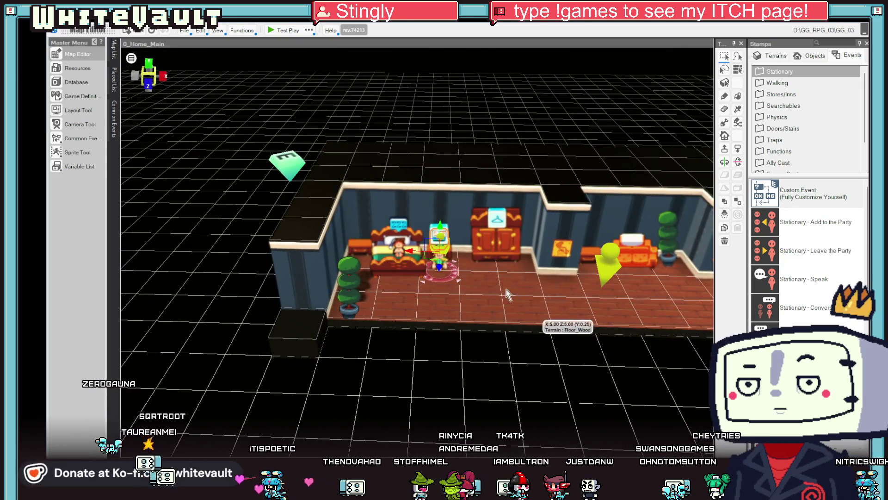
scroll(531, 316, "up", 3)
scroll(531, 316, "down", 5)
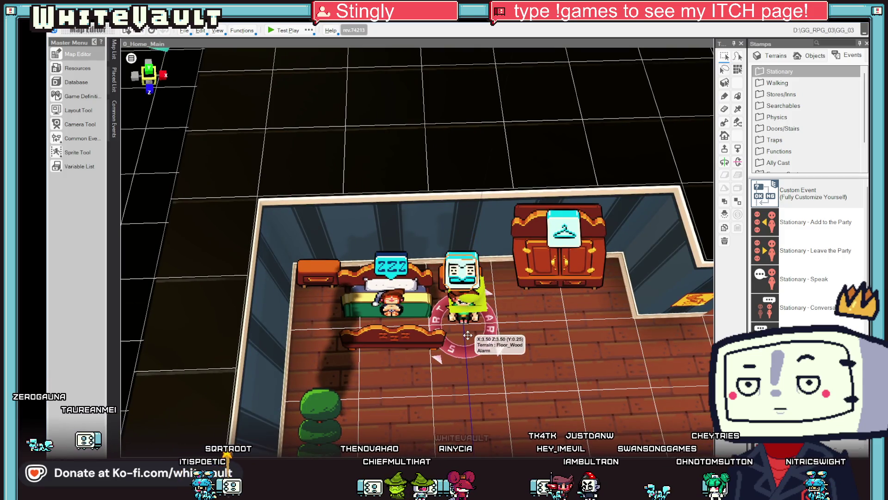
mouse_move(464, 286)
left_mouse_down()
mouse_move(476, 254)
mouse_move(310, 272)
left_mouse_up()
mouse_move(488, 396)
left_mouse_down()
mouse_move(487, 346)
mouse_move(358, 346)
mouse_move(605, 307)
left_mouse_up()
Step: Select the alarm clock and focus the view on it
left_click(357, 216)
mouse_move(357, 216)
left_mouse_down()
mouse_move(465, 335)
mouse_move(453, 322)
left_mouse_up()
left_click_drag(360, 218, 360, 218)
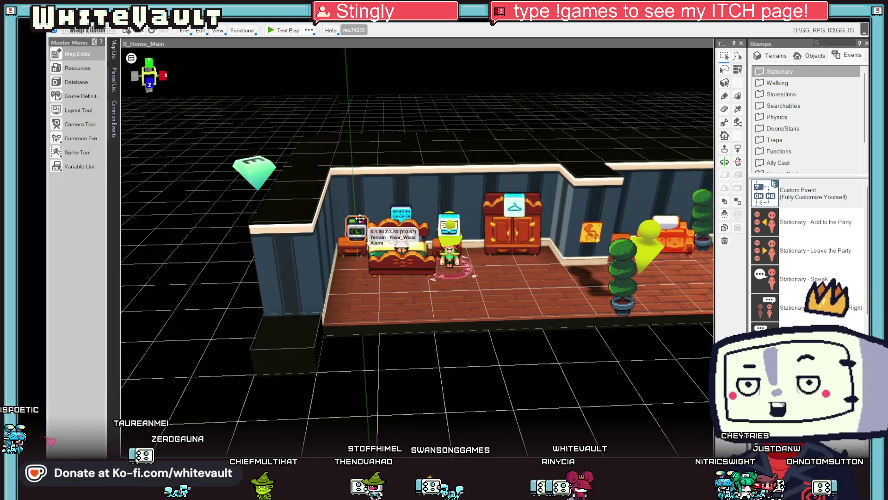
double_click(362, 219)
scroll(319, 360, "down", 3)
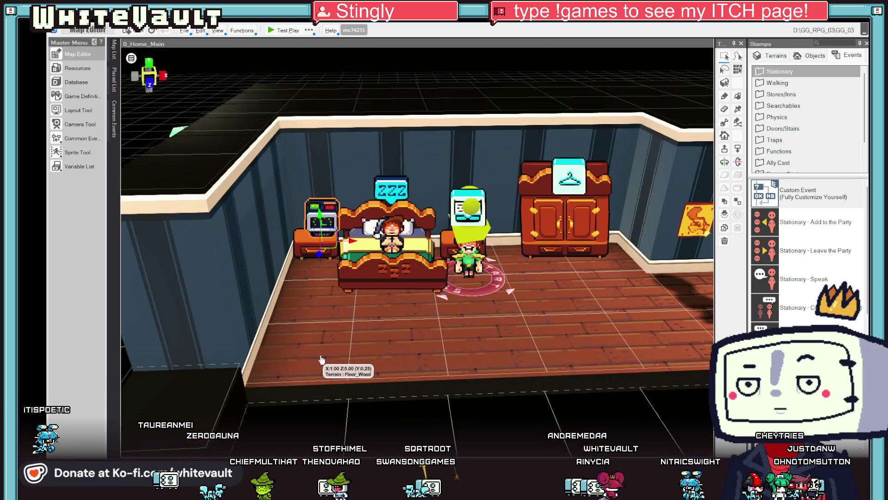
scroll(319, 360, "up", 1)
Step: Nudge the alarm clock left to about X 1.40, Z 3.50 and test-play the map
right_click(320, 360)
key("Escape")
scroll(388, 369, "down", 2)
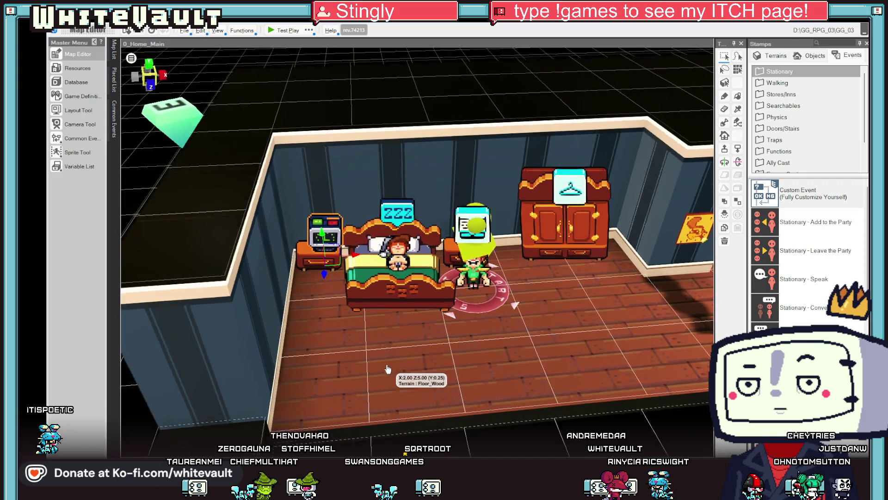
mouse_move(342, 278)
left_mouse_down()
mouse_move(334, 279)
mouse_move(384, 377)
left_mouse_up()
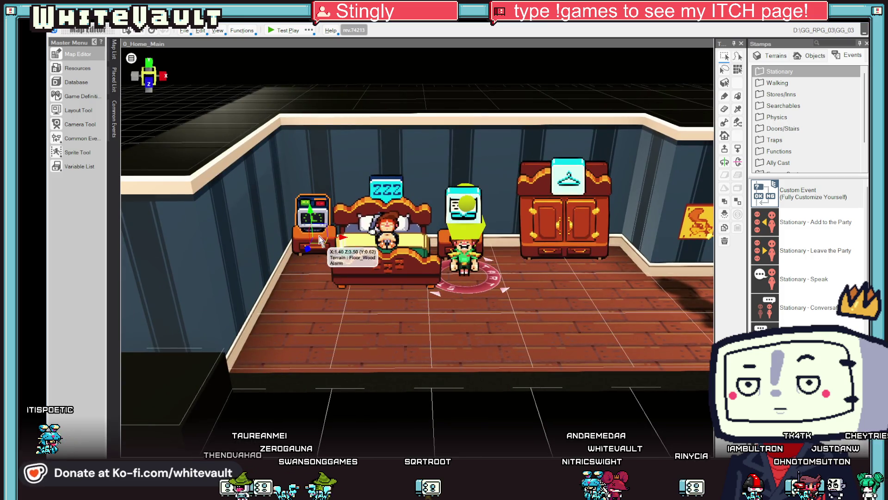
left_click(284, 30)
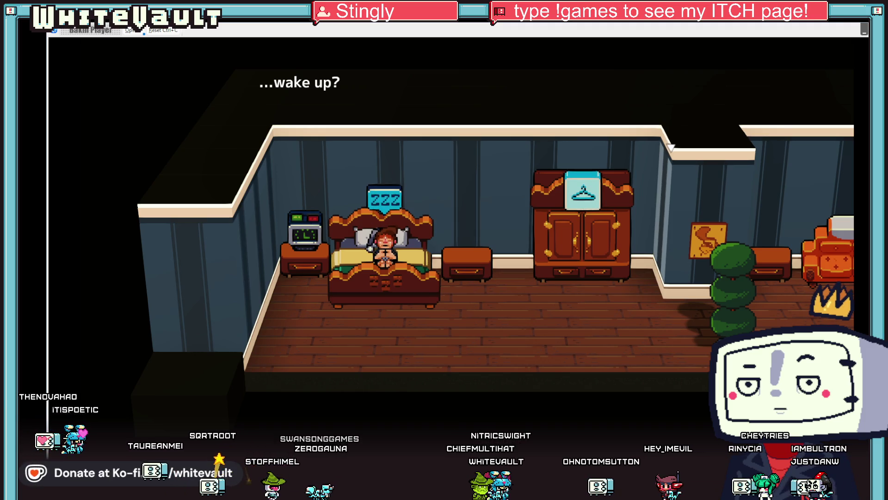
key("alt+F4")
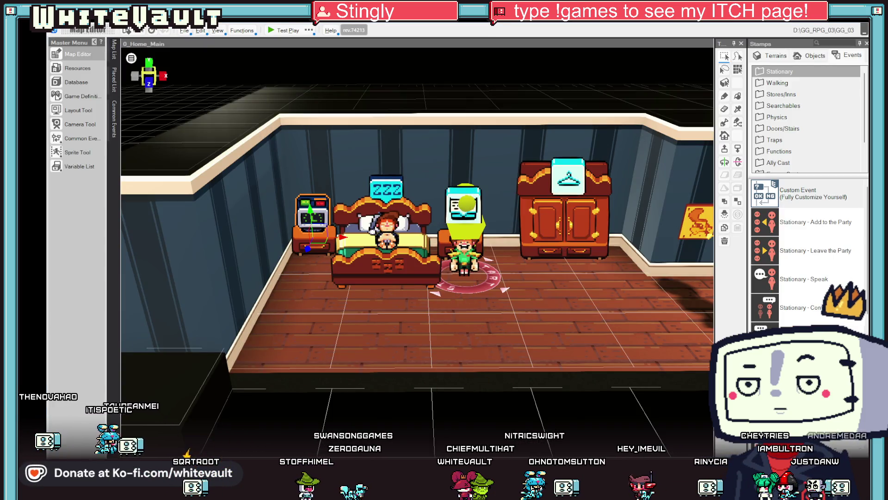
key("alt+Tab")
Step: Switch to the Alarm_Sleep sprite sheet tab to review it
scroll(569, 238, "up", 3)
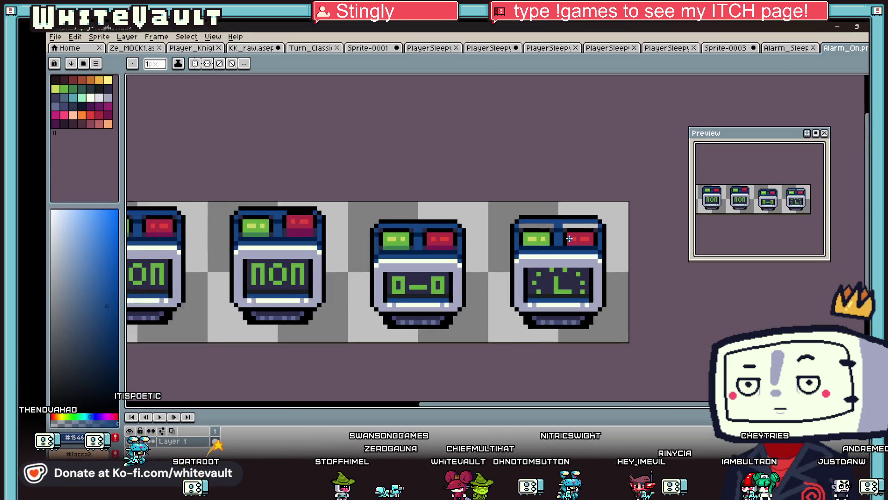
scroll(569, 238, "up", 1)
key("alt")
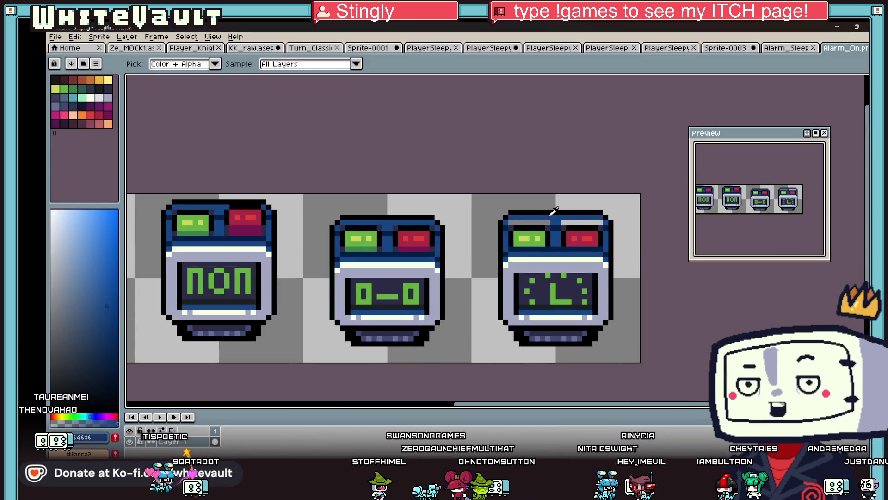
scroll(553, 211, "up", 3)
scroll(625, 229, "down", 1)
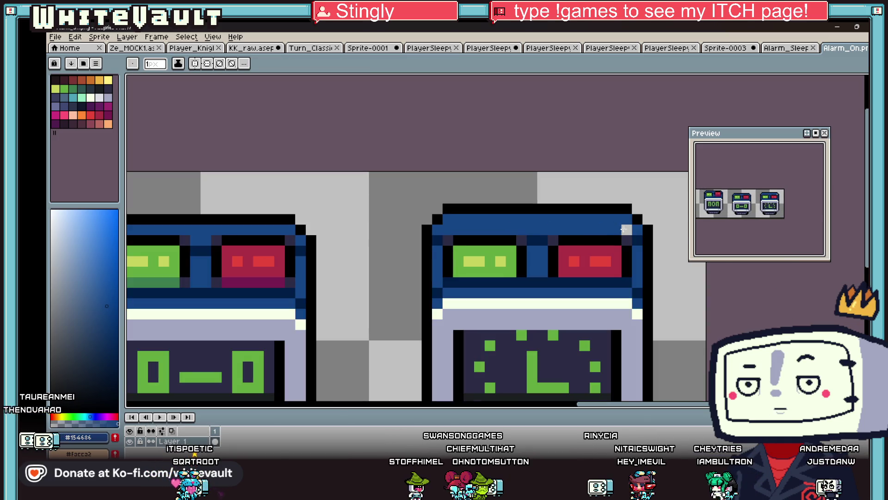
left_click(56, 37)
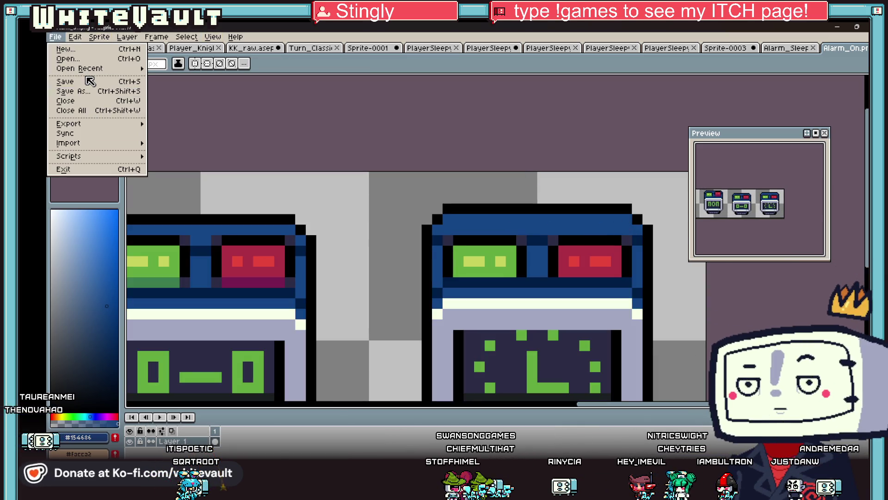
left_click(780, 49)
scroll(550, 227, "up", 3)
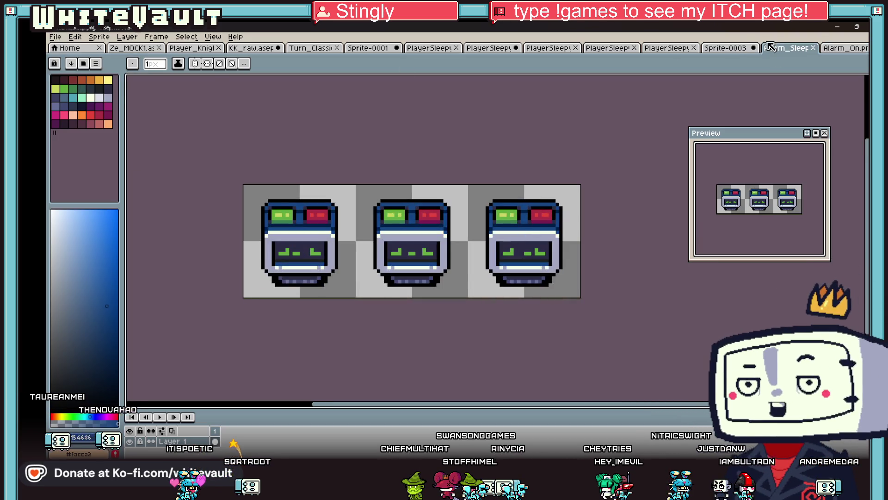
Step: Open Alarm_Off.png from the recent files list
left_click(56, 37)
mouse_move(107, 69)
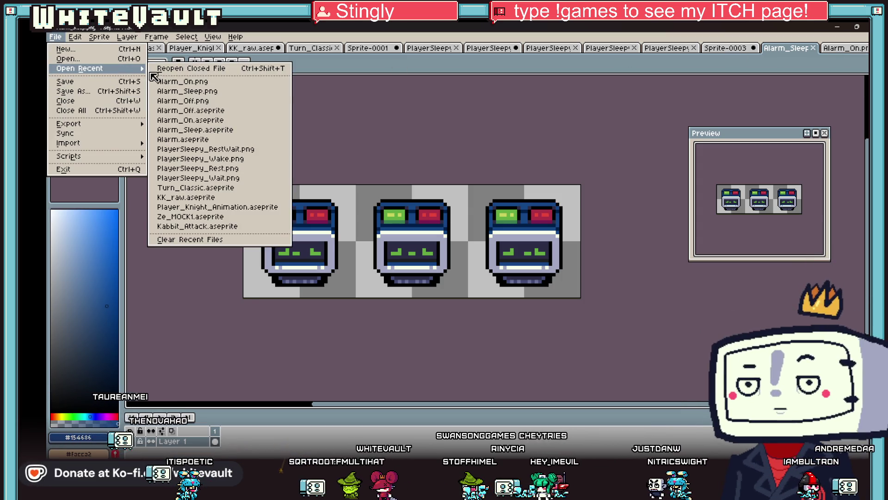
left_click(212, 100)
scroll(469, 229, "up", 4)
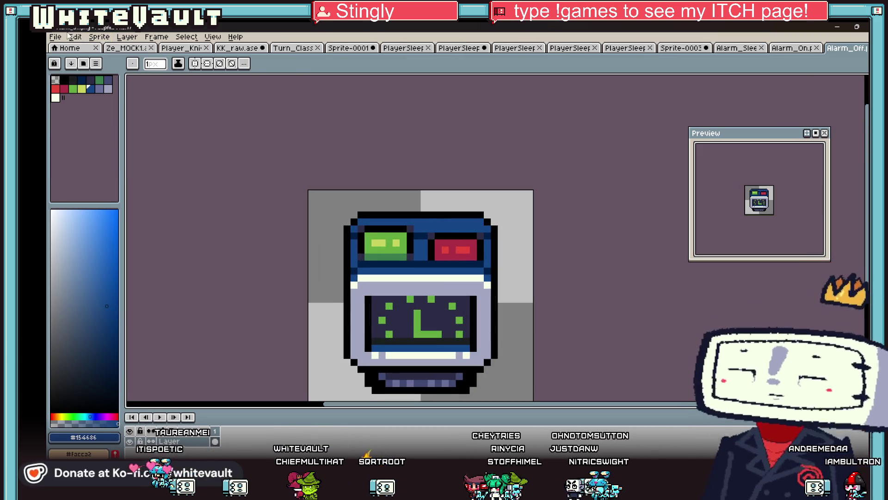
Step: Save Alarm_Off.png and minimize Aseprite
left_click(55, 37)
left_click(101, 82)
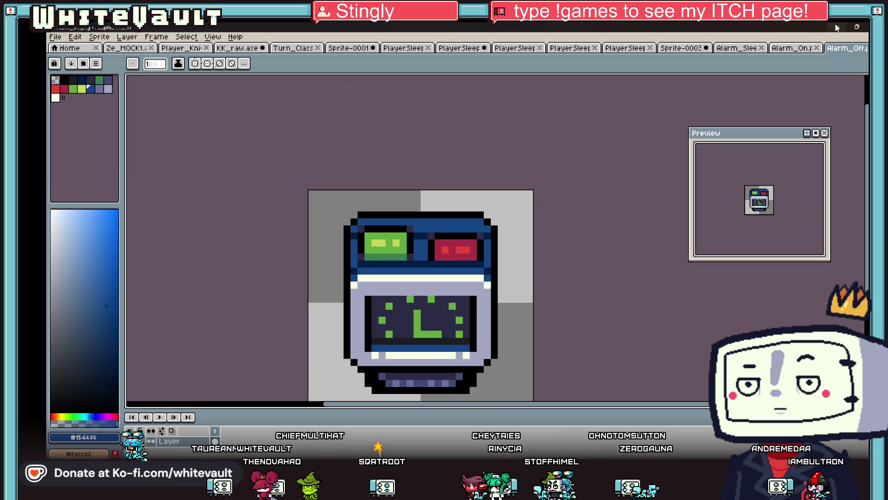
left_click(836, 28)
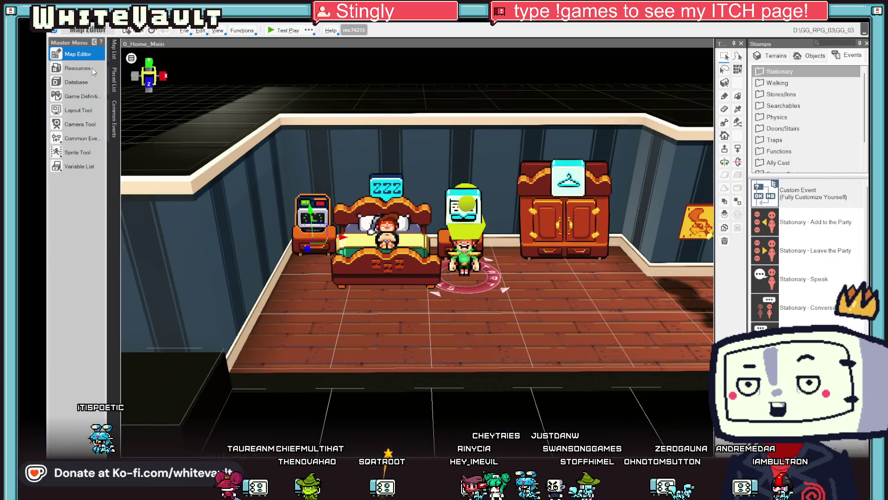
Step: Turn off Lighting for the Alarm slice animation in Resources
left_click(93, 68)
scroll(339, 273, "down", 1)
left_click(299, 323)
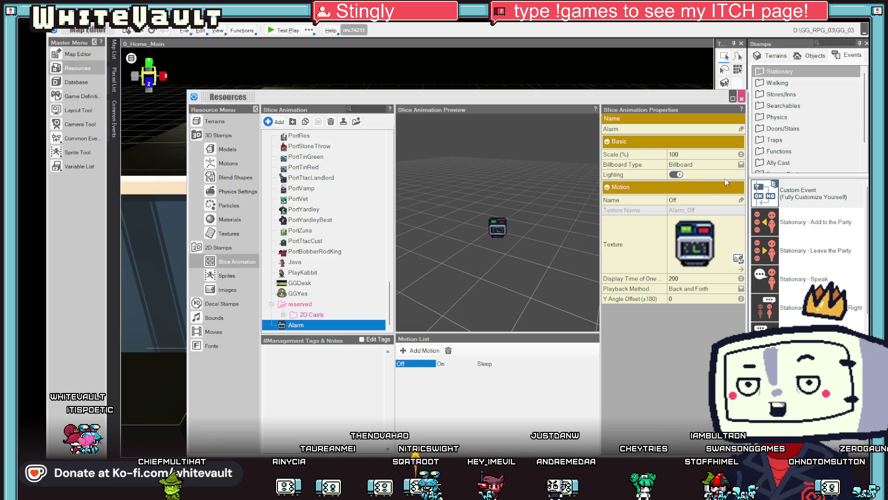
left_click(676, 176)
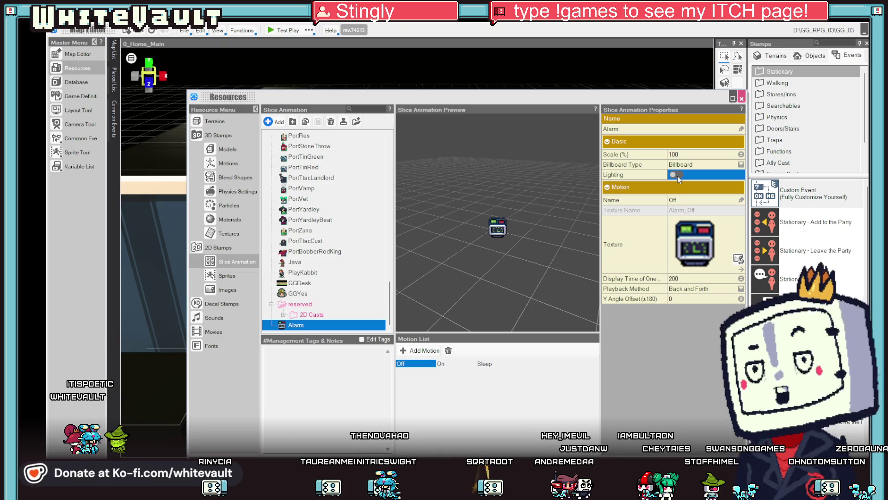
Step: Check the Alarm image folder, select Alarm_Off, and return to the bedroom map
left_click(228, 290)
scroll(348, 250, "down", 15)
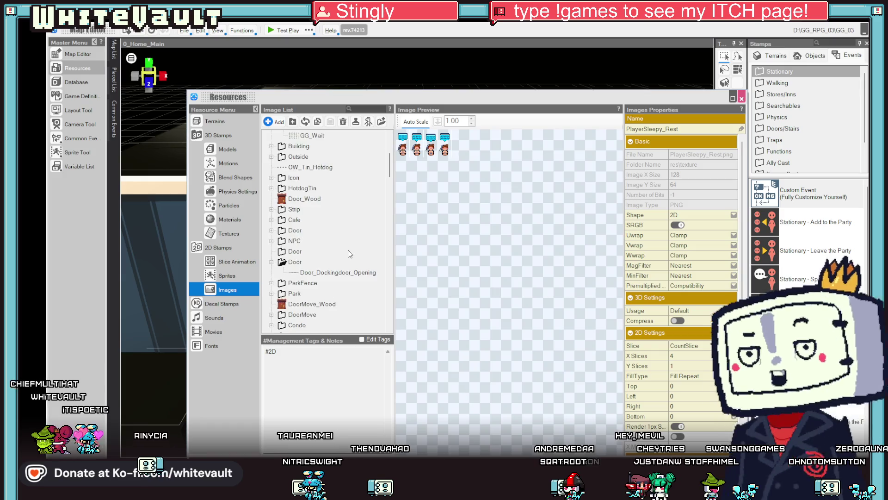
scroll(391, 324, "down", 10)
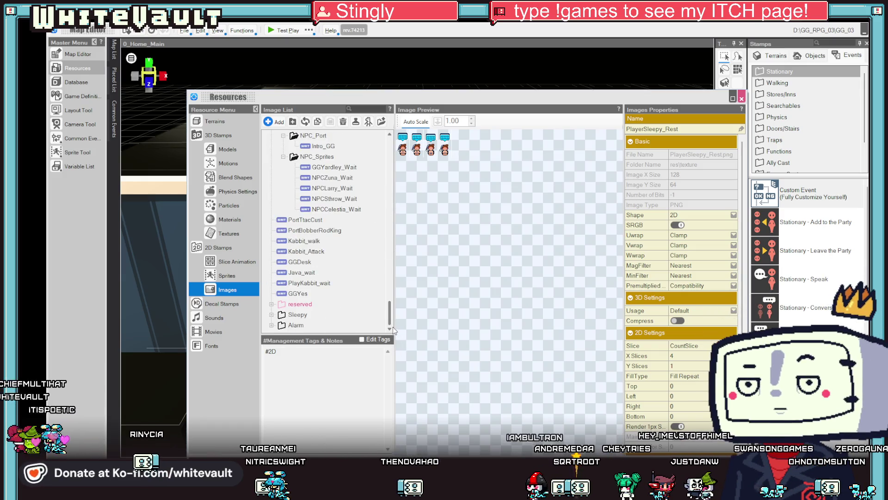
left_click(296, 325)
double_click(279, 326)
left_click(434, 126)
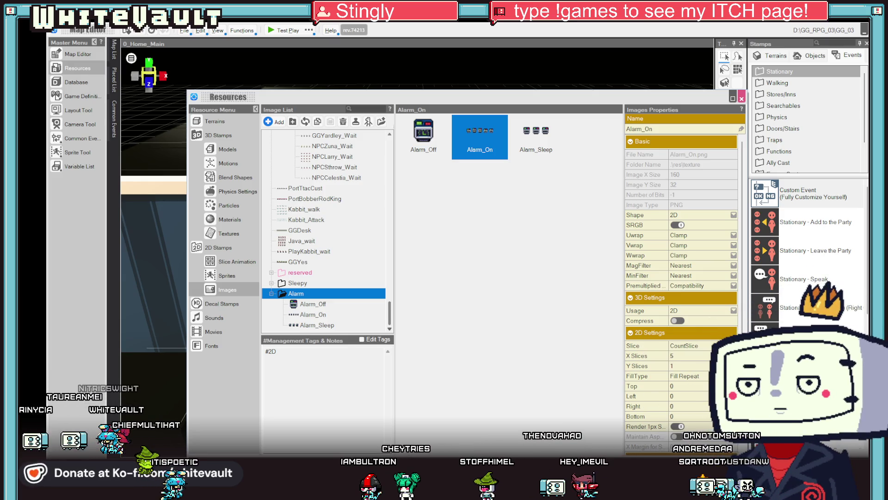
key("Escape")
scroll(511, 343, "up", 3)
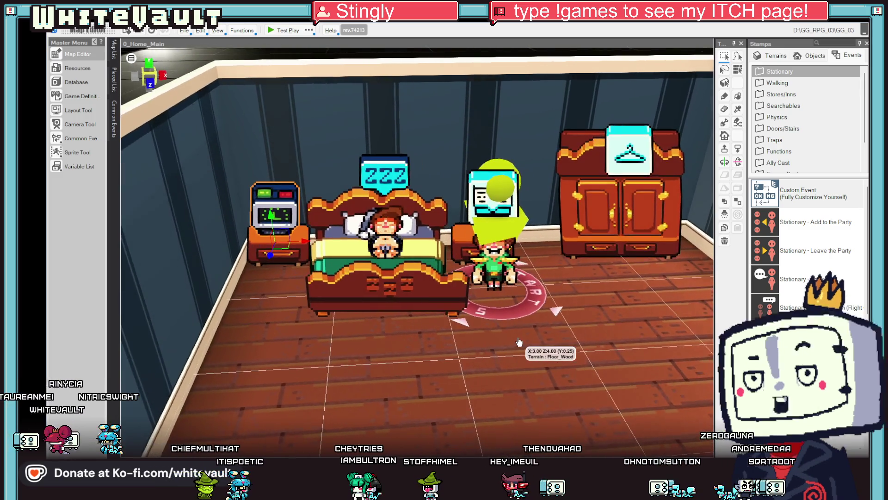
Step: Make the alarm clock a custom event with Sleep motion, then launch a test play
double_click(274, 211)
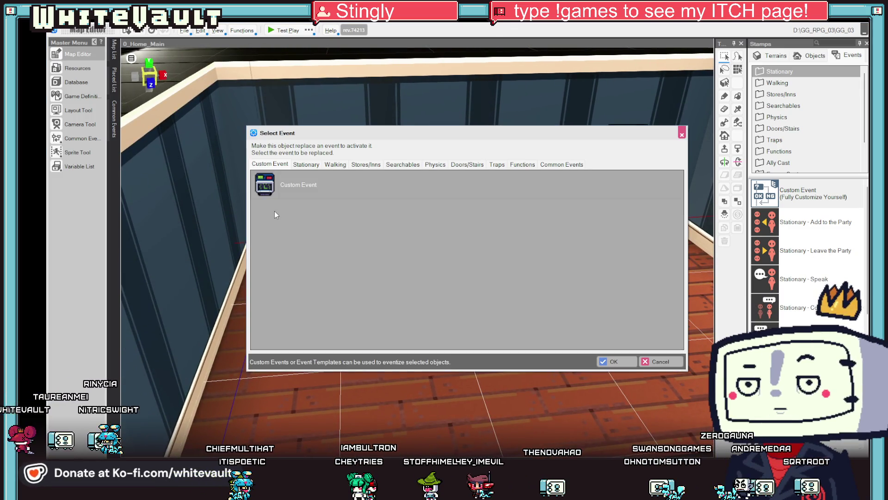
double_click(265, 187)
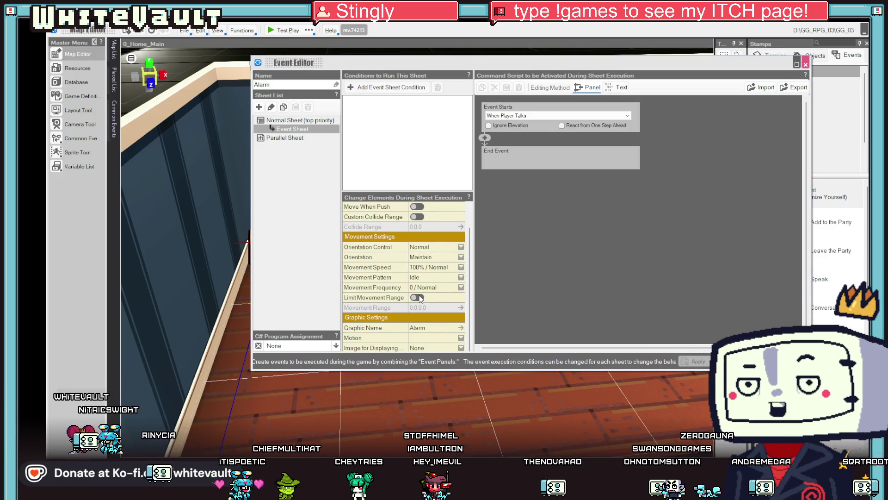
left_click(442, 338)
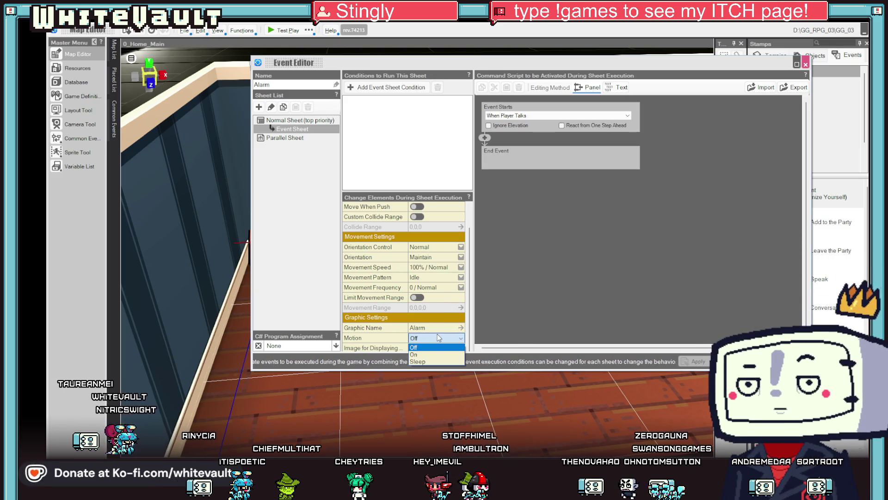
left_click(449, 355)
key("Return")
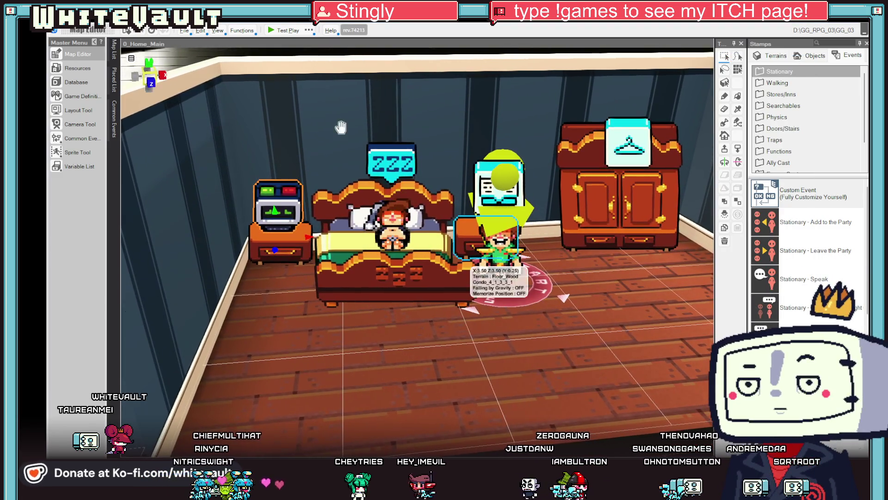
left_click(278, 30)
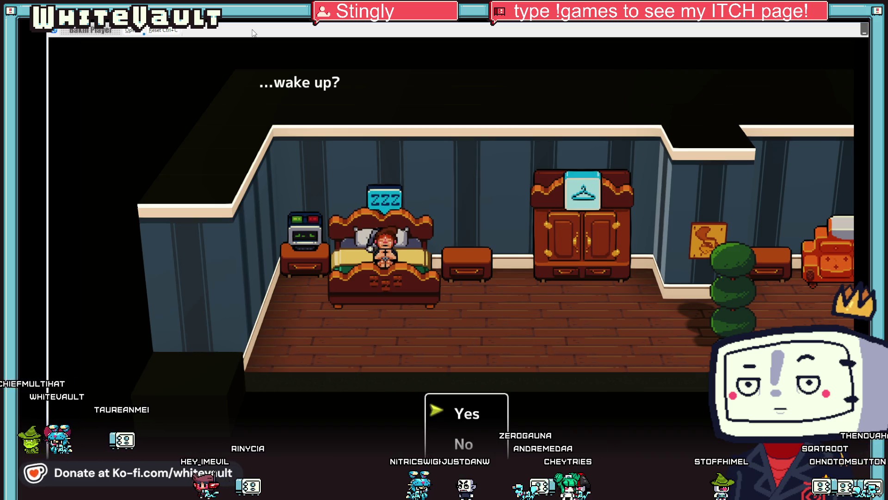
key("Return")
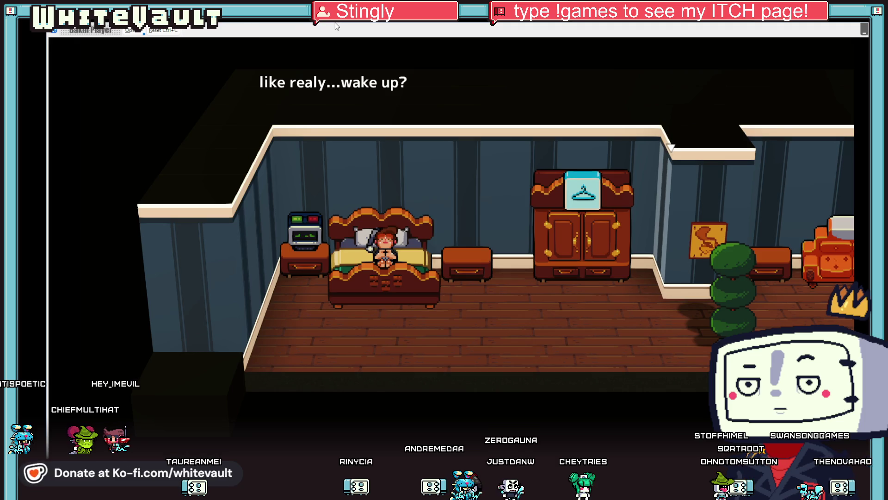
key("alt+F4")
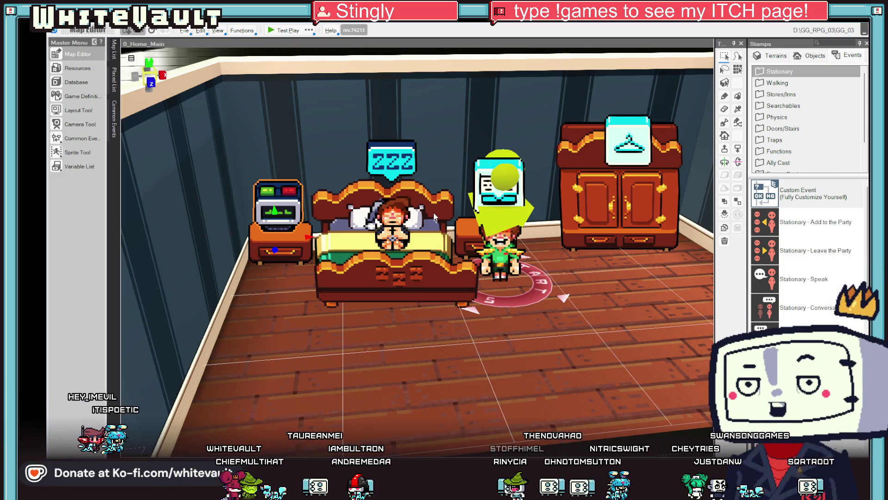
Step: Save, and set the Alarm event to Automatically Start (Only Once)
scroll(434, 212, "down", 3)
key("ctrl+s")
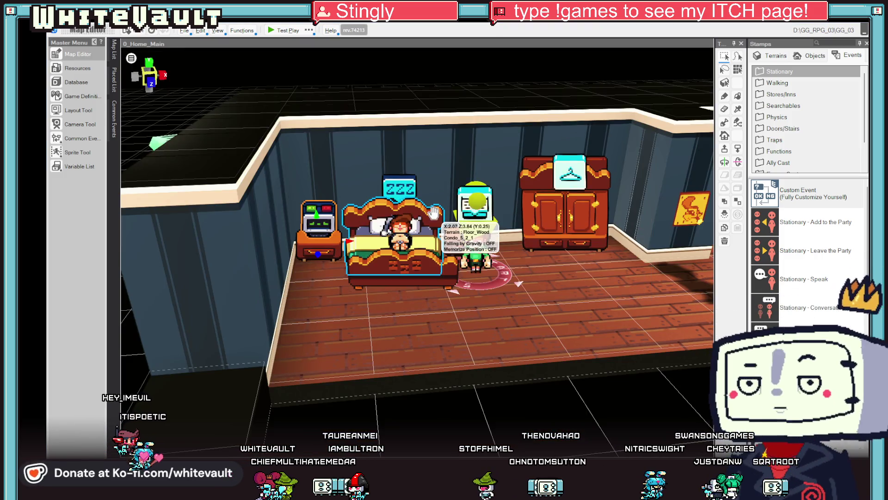
scroll(608, 359, "up", 4)
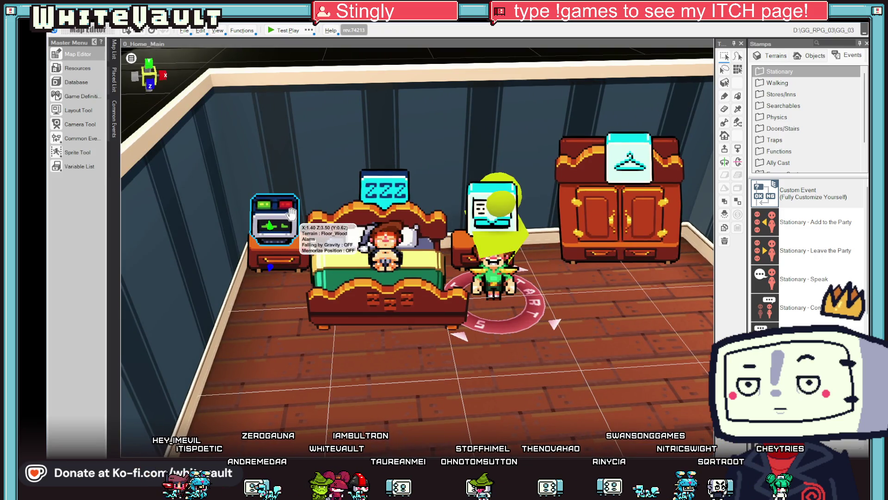
double_click(291, 213)
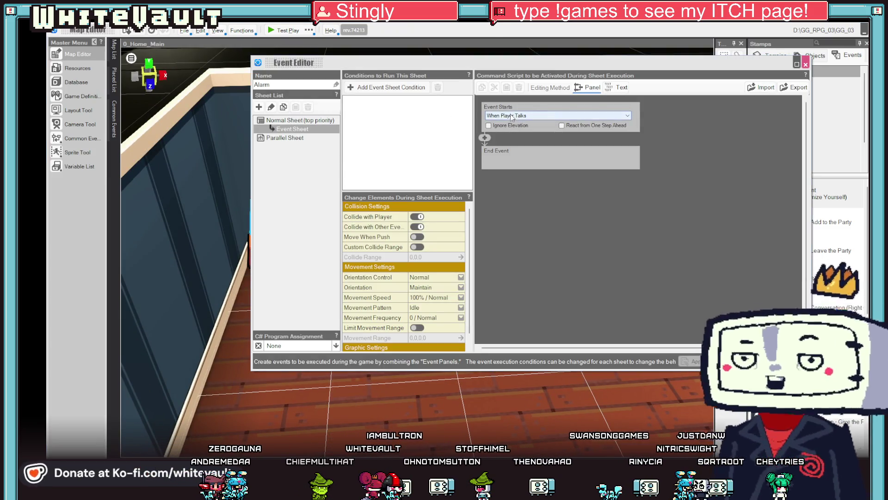
left_click(532, 116)
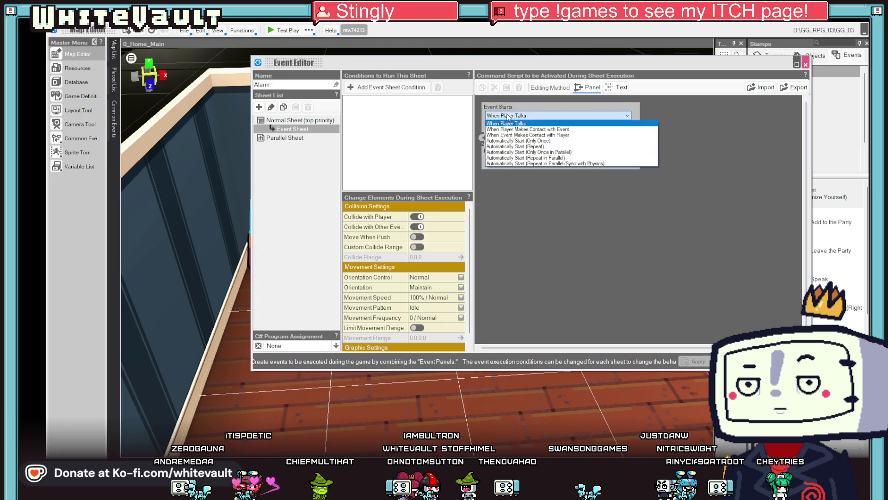
left_click(500, 141)
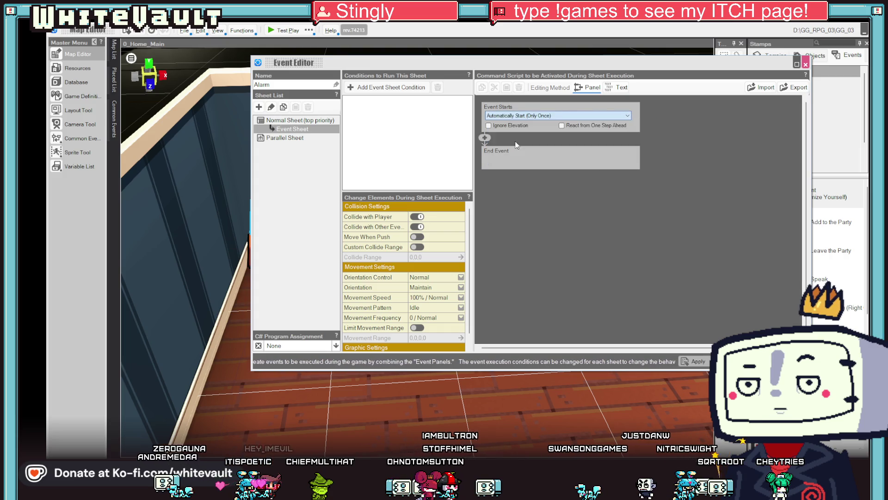
Step: Add a 0.5-second Wait Specified Time command to the Alarm script
left_click(486, 137)
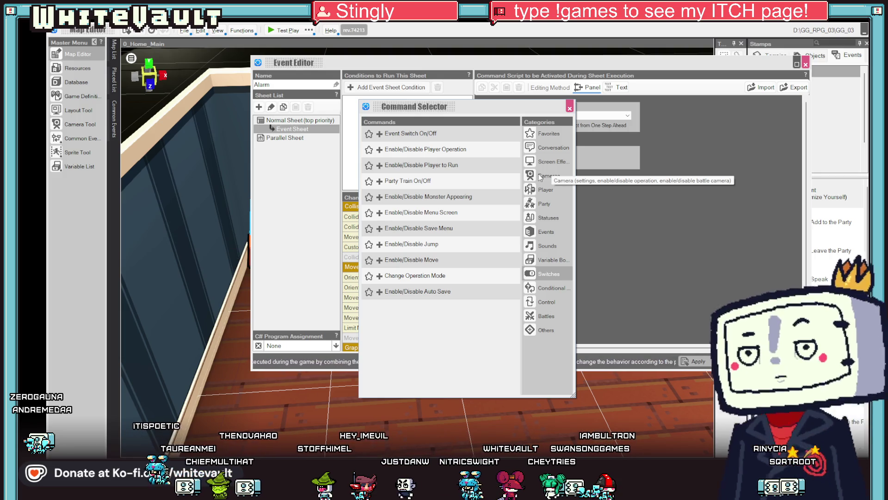
left_click(558, 135)
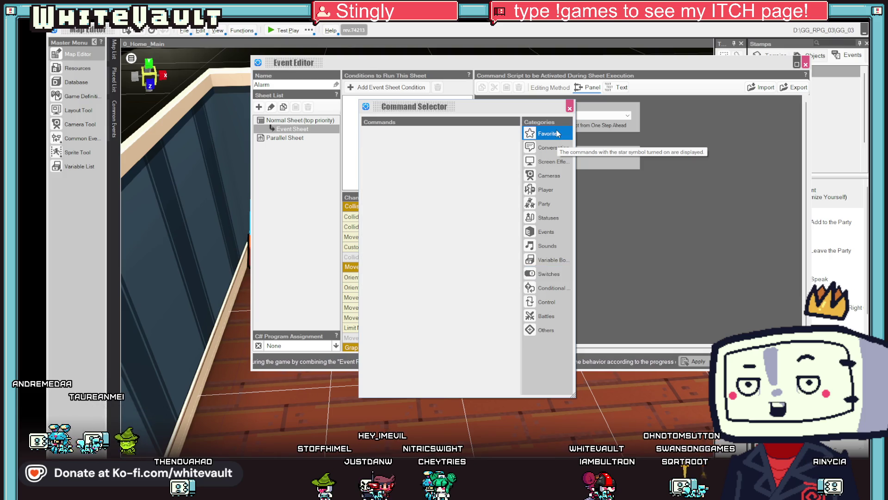
left_click(551, 289)
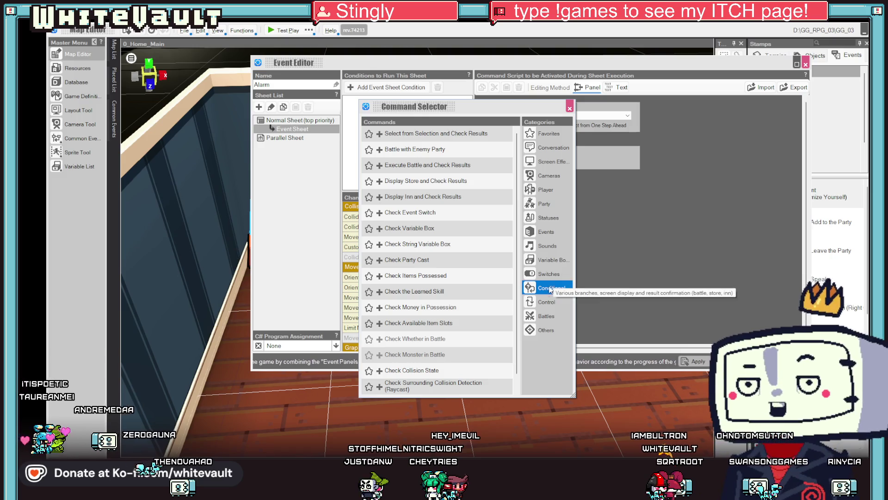
left_click(550, 306)
double_click(379, 137)
left_click(533, 209)
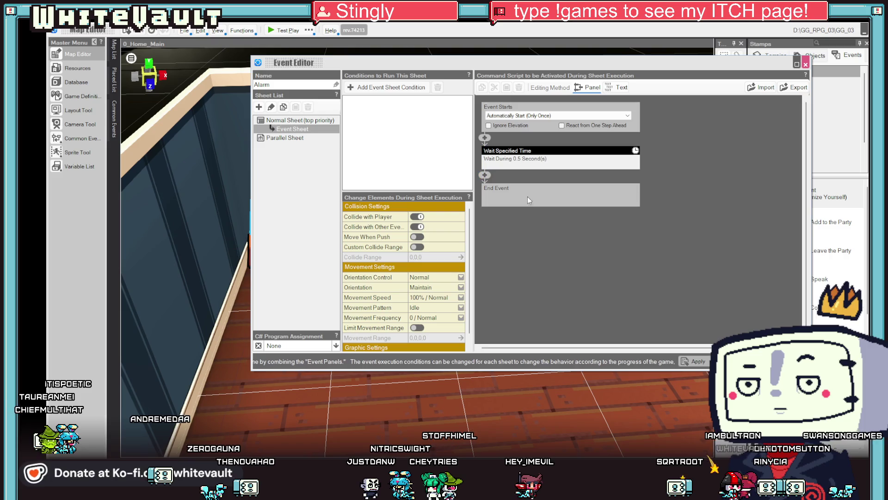
Step: Add a Change Event Motion command after the wait
left_click(484, 175)
left_click(546, 231)
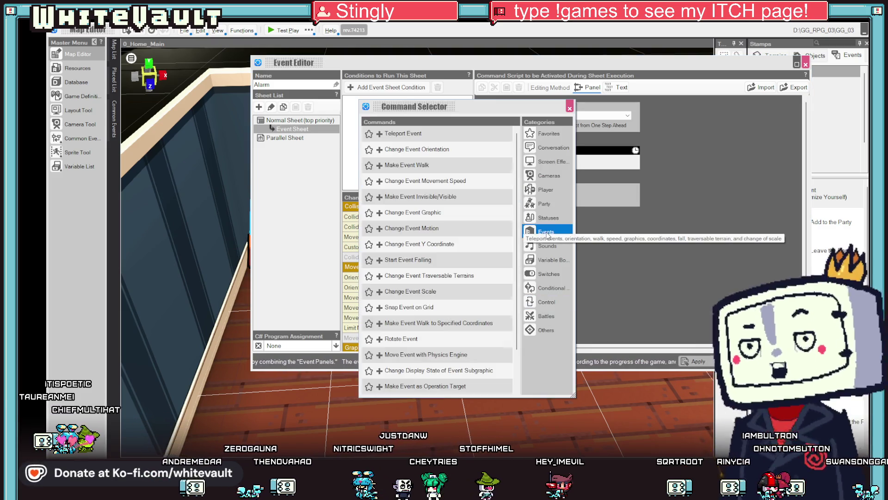
scroll(415, 271, "down", 1)
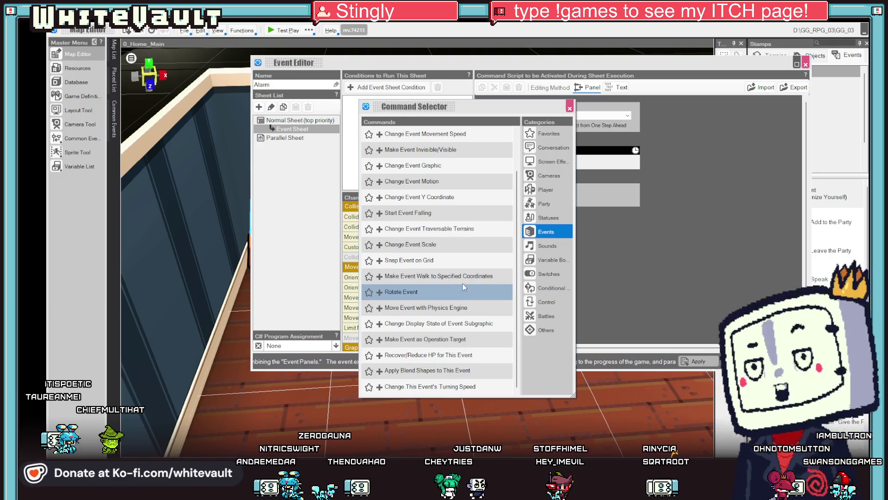
double_click(448, 181)
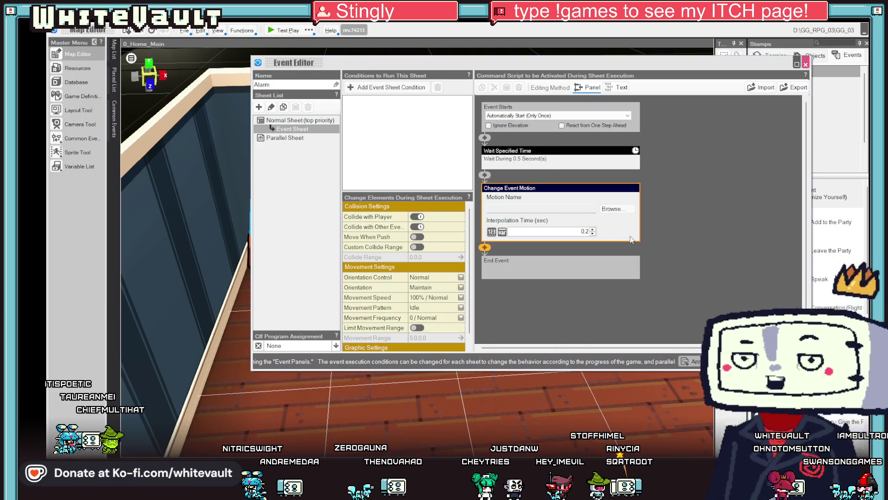
left_click(615, 208)
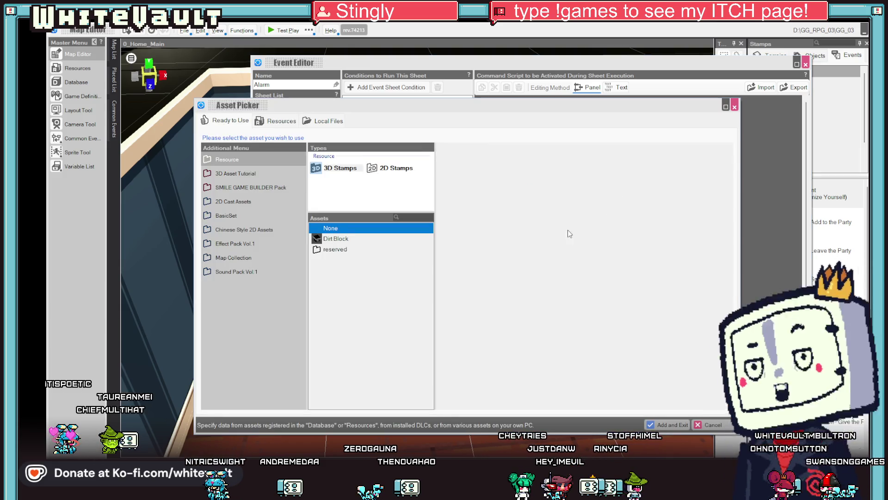
Step: Set the motion-change step to the Alarm 2D stamp's On motion and close the Event Editor
left_click(374, 169)
scroll(380, 319, "down", 15)
scroll(390, 340, "down", 2)
left_click(340, 398)
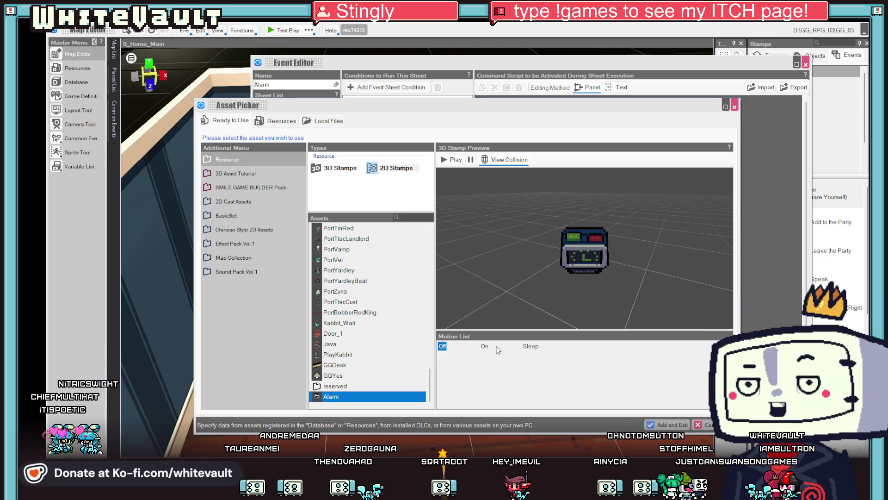
left_click(538, 348)
left_click(485, 346)
left_click(673, 425)
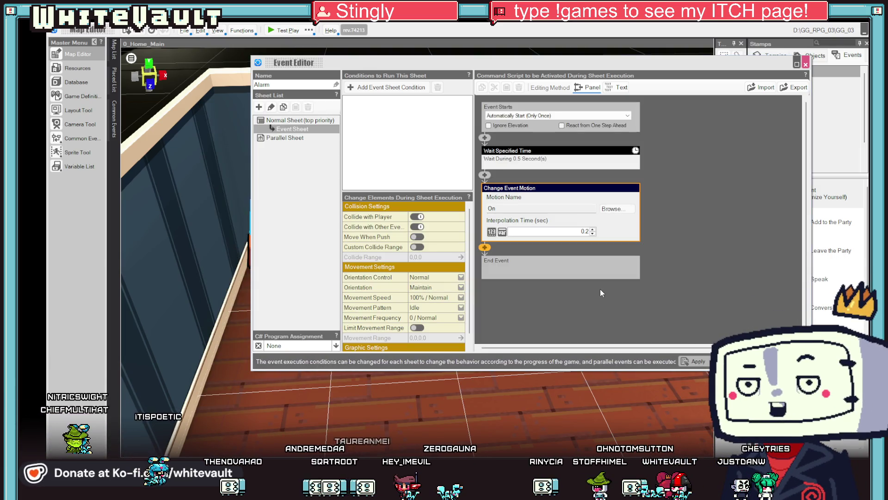
left_click(652, 288)
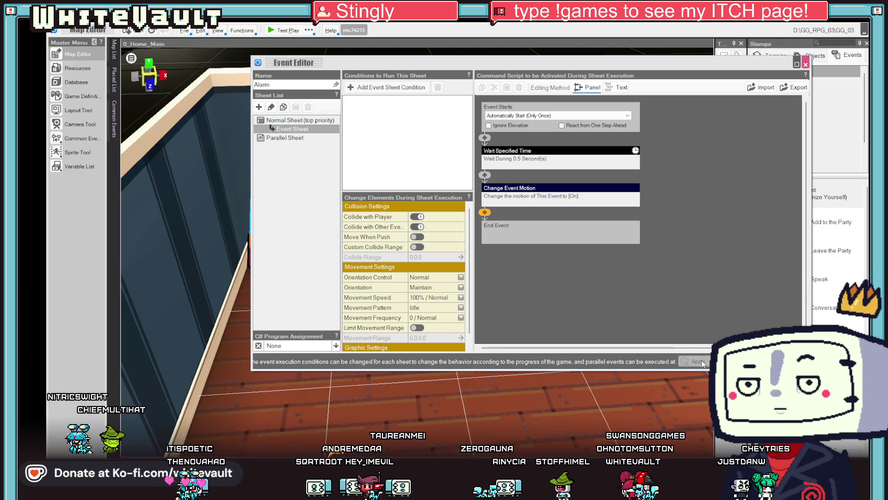
key("Escape")
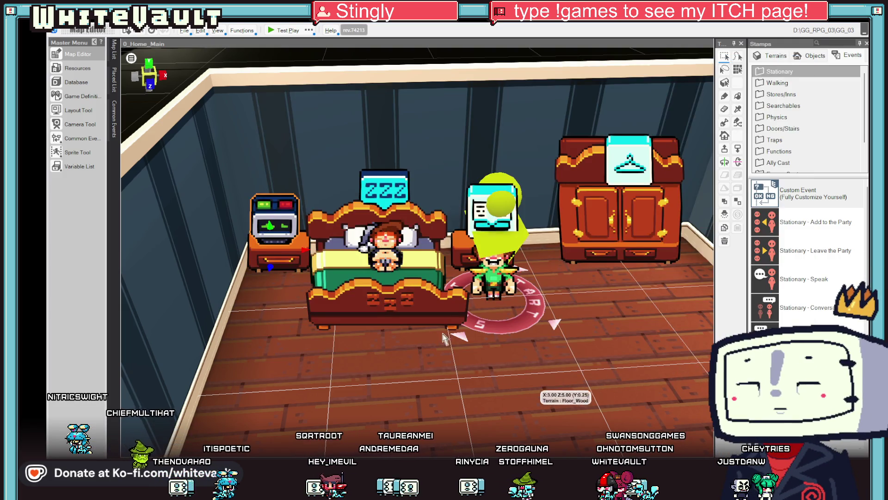
Step: Change the Alarm slice animation's On motion display time from 200 to 100, then return to the map
left_click(77, 68)
scroll(324, 185, "down", 3)
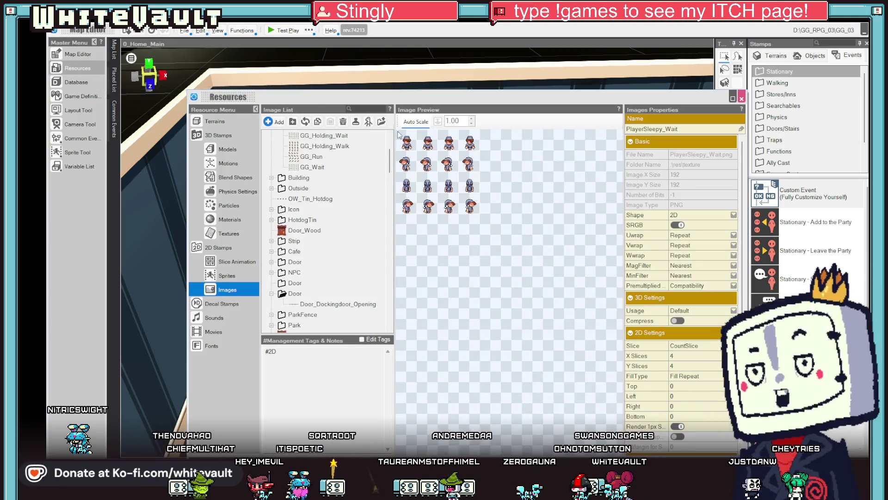
mouse_move(392, 171)
left_mouse_down()
mouse_move(406, 324)
mouse_move(389, 352)
left_mouse_up()
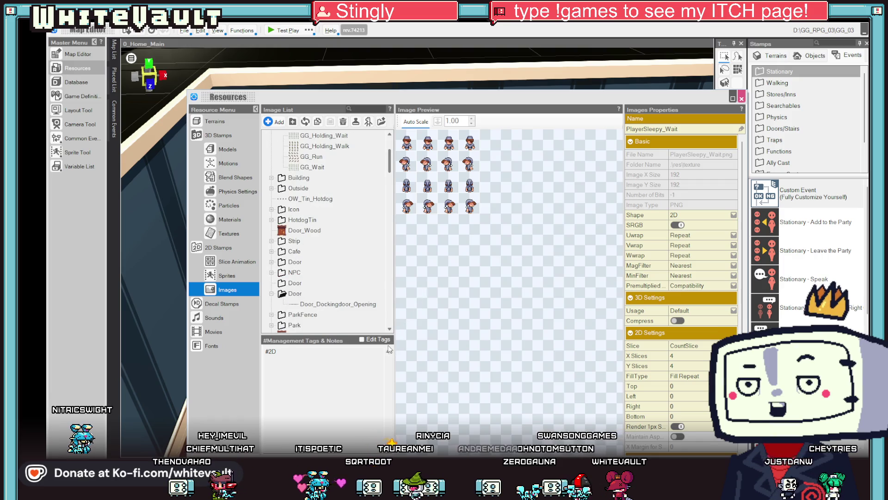
scroll(323, 231, "down", 15)
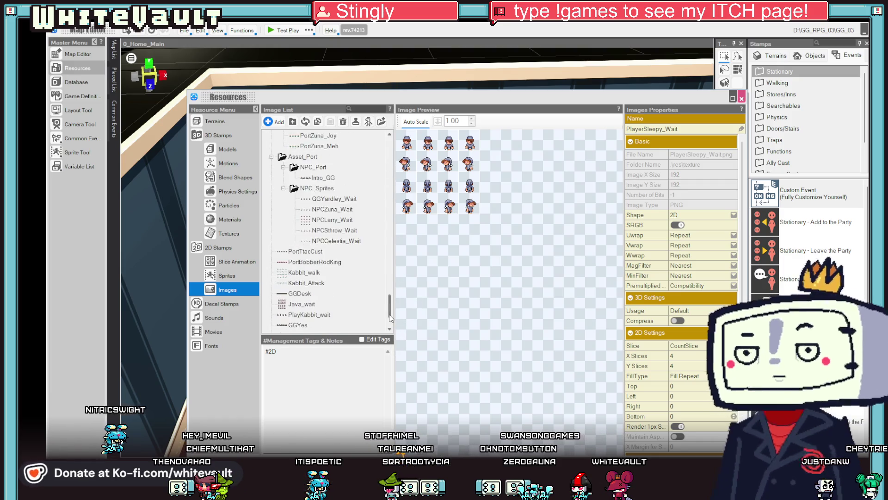
left_click(305, 326)
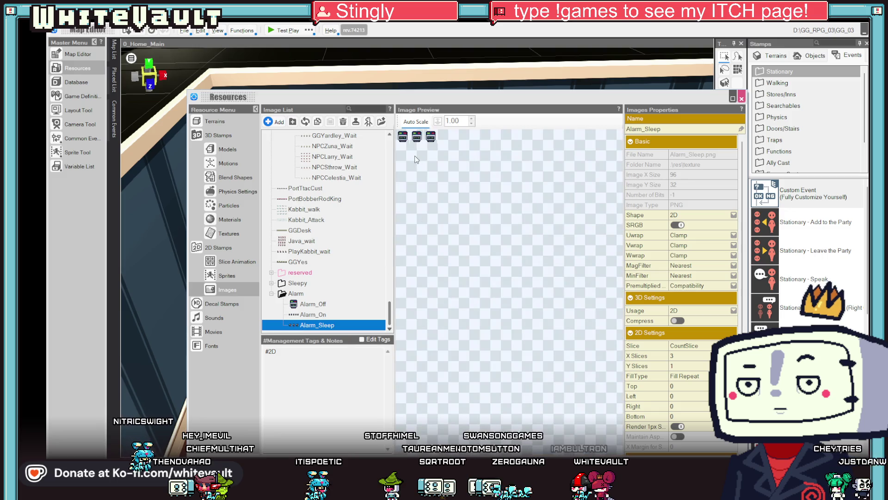
left_click(227, 262)
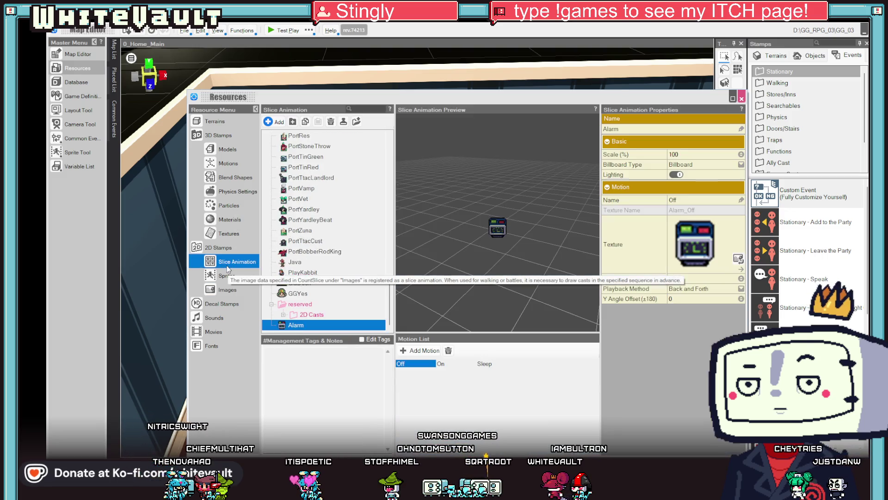
left_click(441, 364)
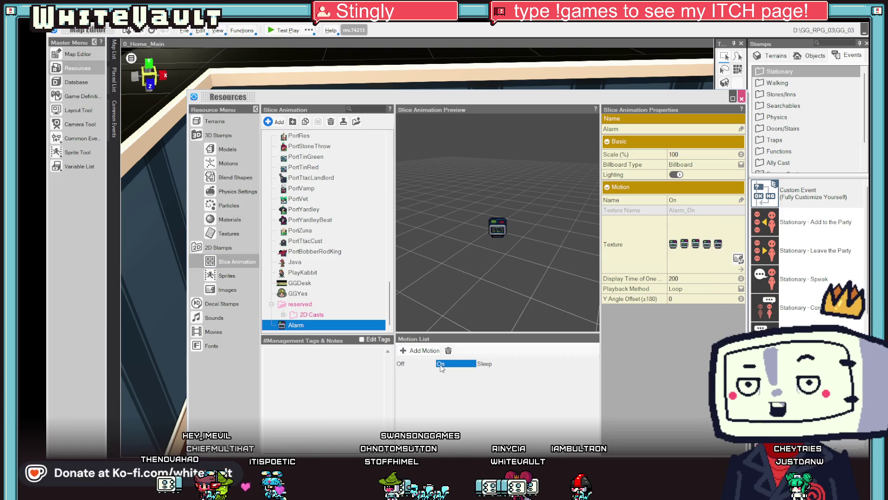
left_click(705, 281)
type("100")
key("Return")
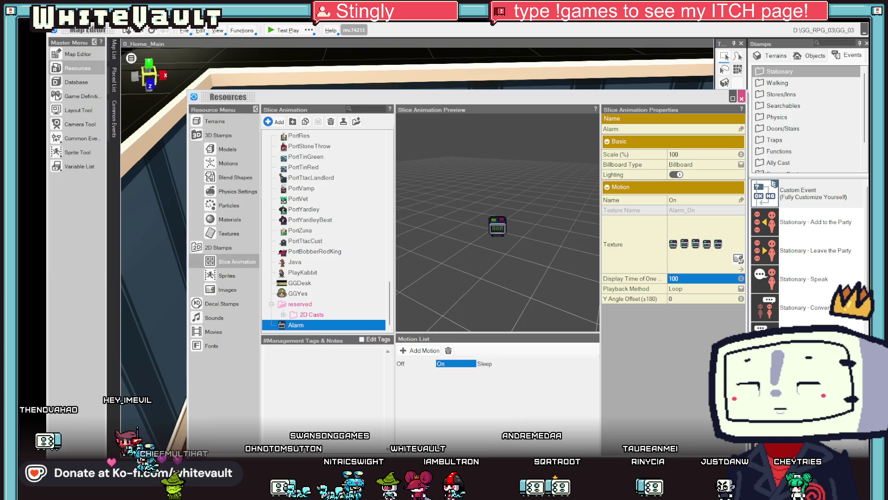
left_click(741, 98)
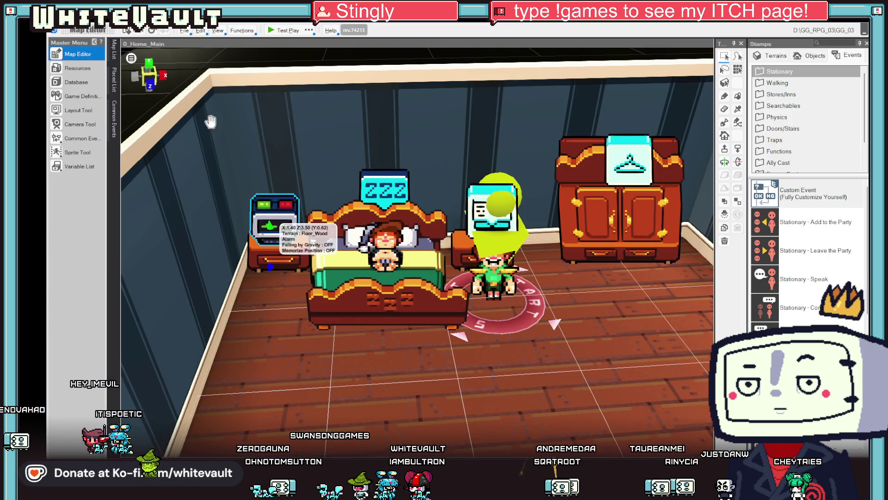
Step: Test-play the map, answer Yes to the wake-up prompt, and close the player
left_click(279, 30)
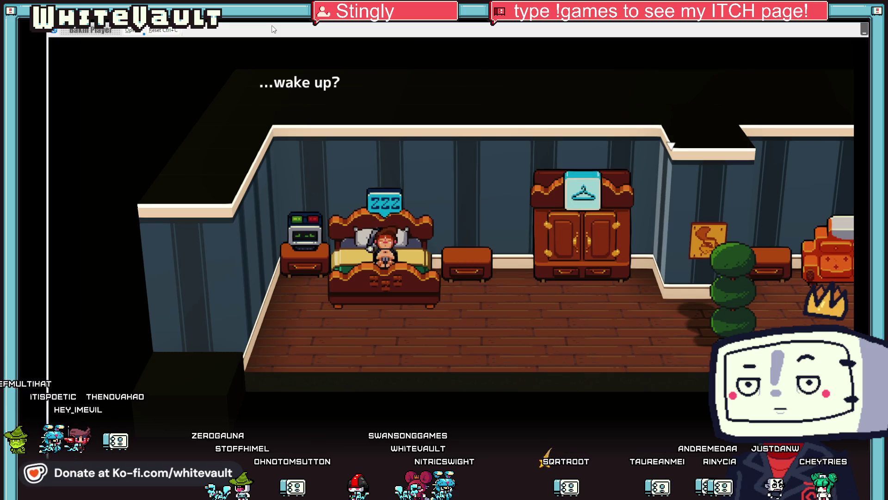
key("Return")
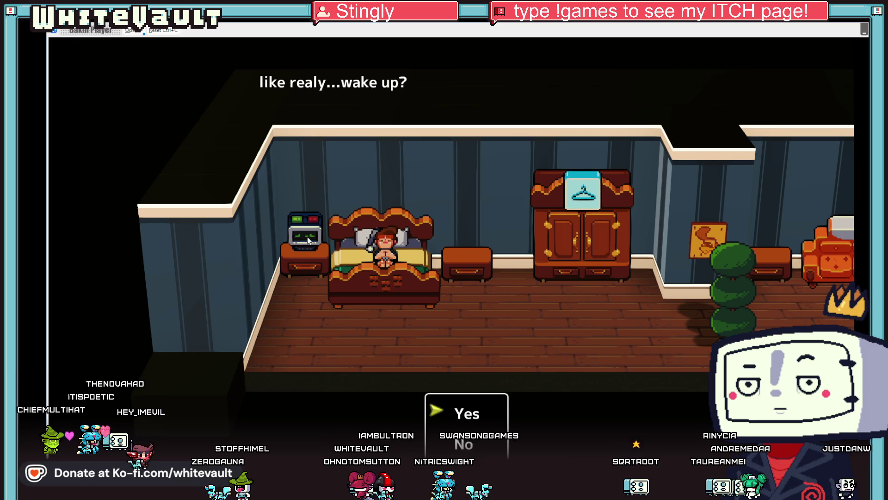
key("Return")
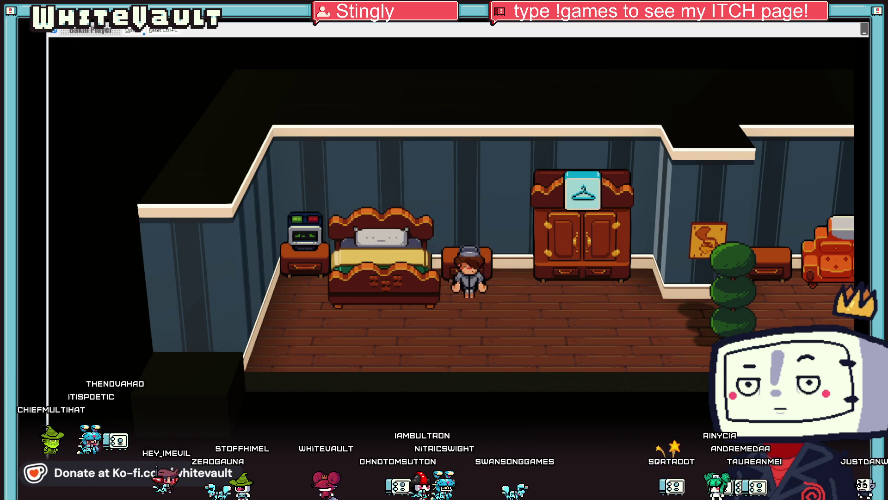
key("alt+F4")
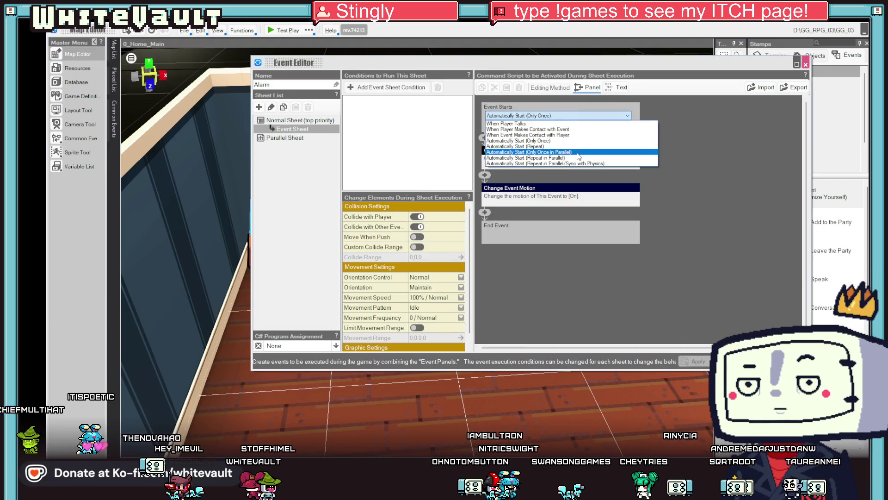
Step: Set the Alarm to Automatically Start (Only Once in Parallel), test-play the wake-up line, then reopen it
left_click(578, 152)
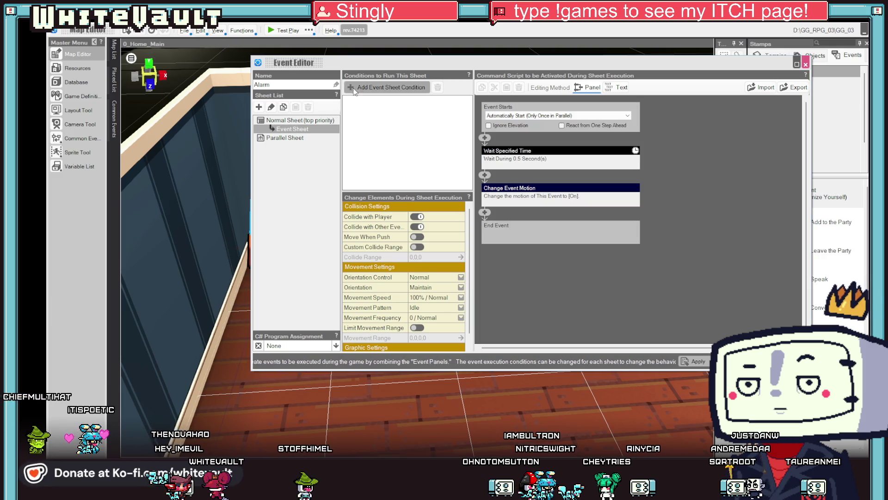
key("Escape")
left_click(282, 30)
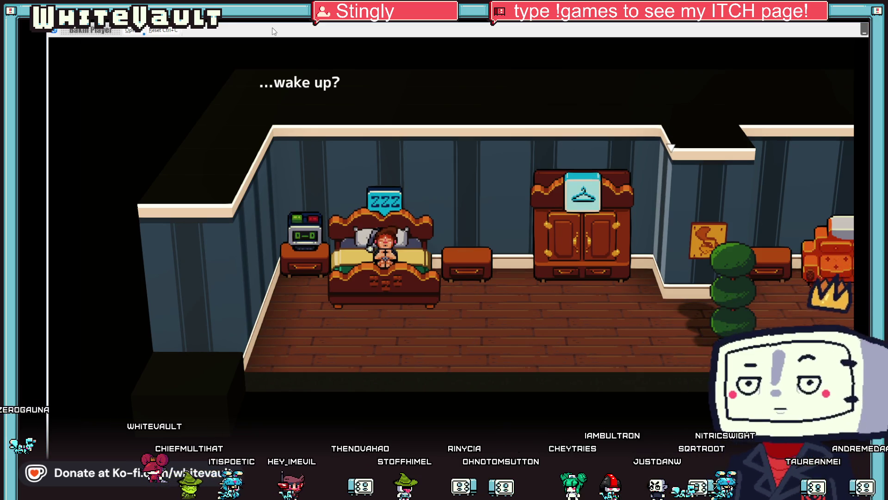
key("Return")
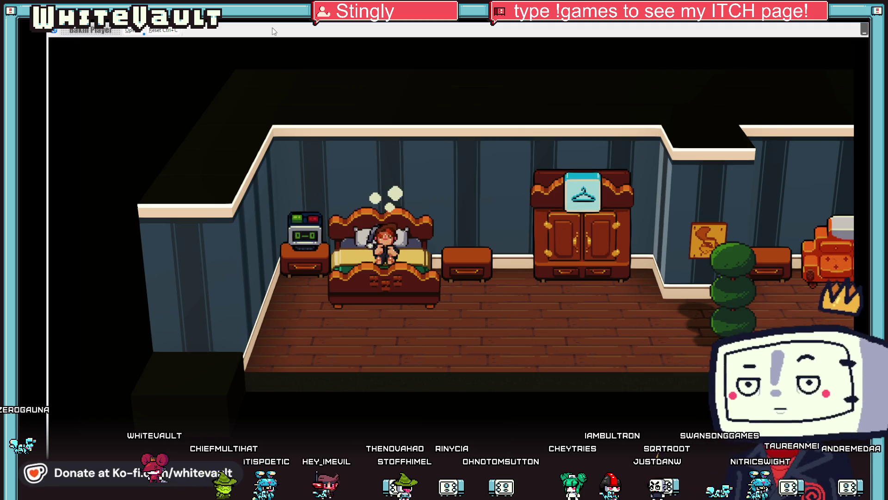
key("alt+F4")
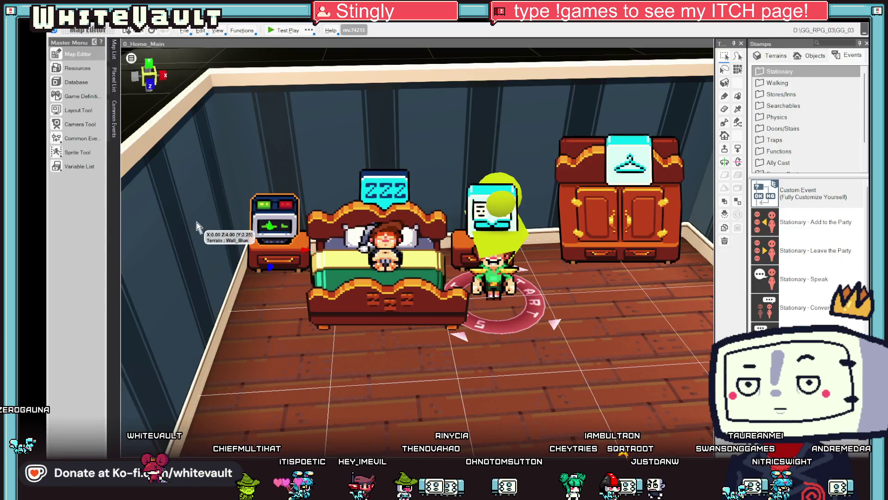
double_click(261, 218)
Step: Change the Alarm's Wait Specified Time before the On motion from 0.5 to 1 second
left_click(547, 152)
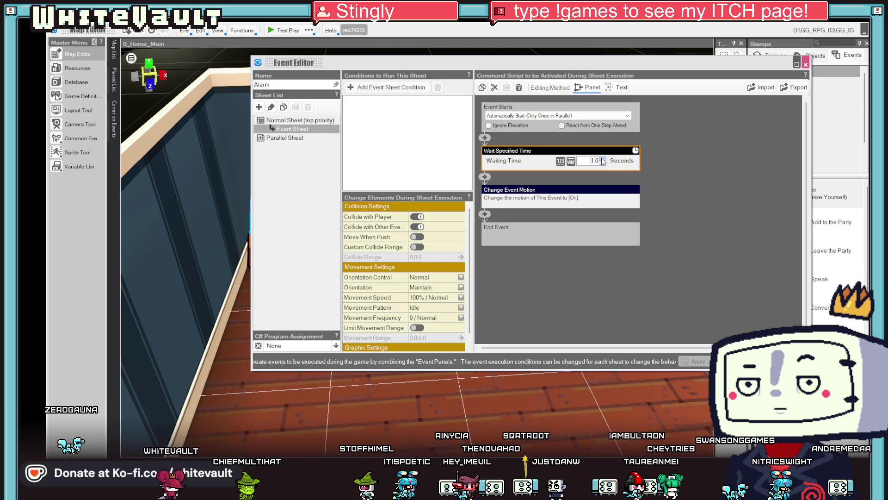
left_click(728, 204)
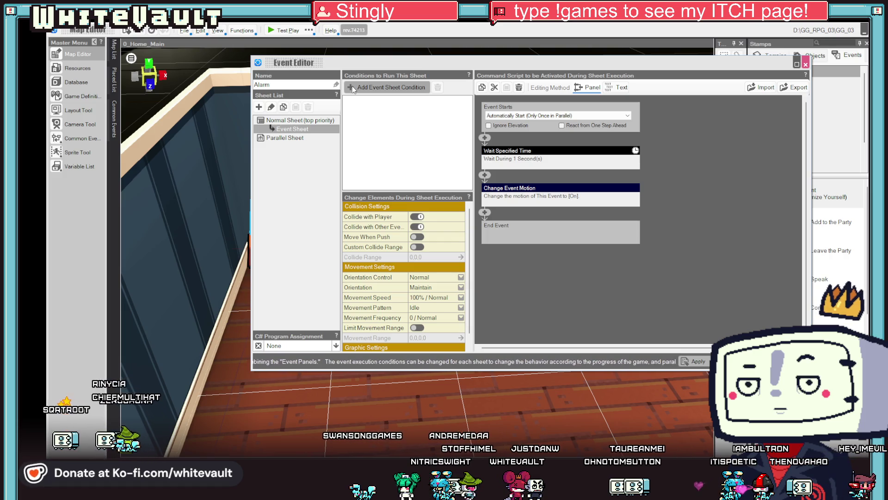
left_click(351, 87)
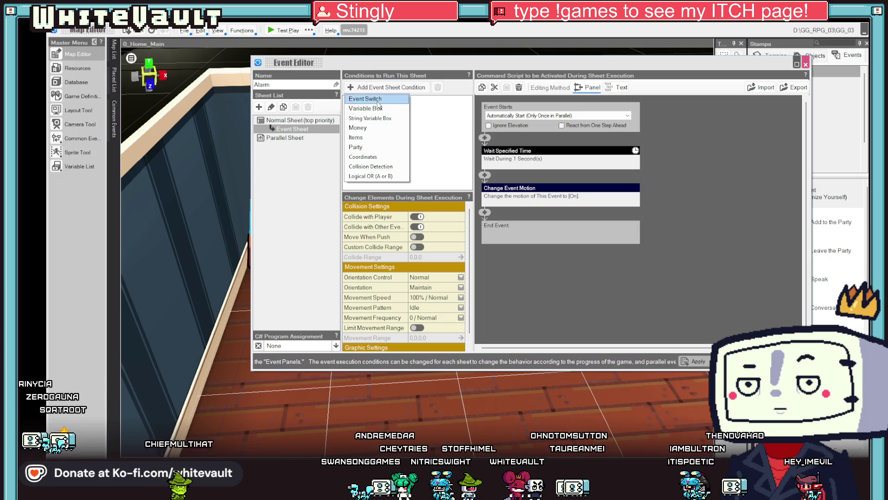
Step: Add an Event Switch condition on a new local variable Hit, required to be Off
left_click(378, 99)
left_click(378, 114)
left_click(387, 147)
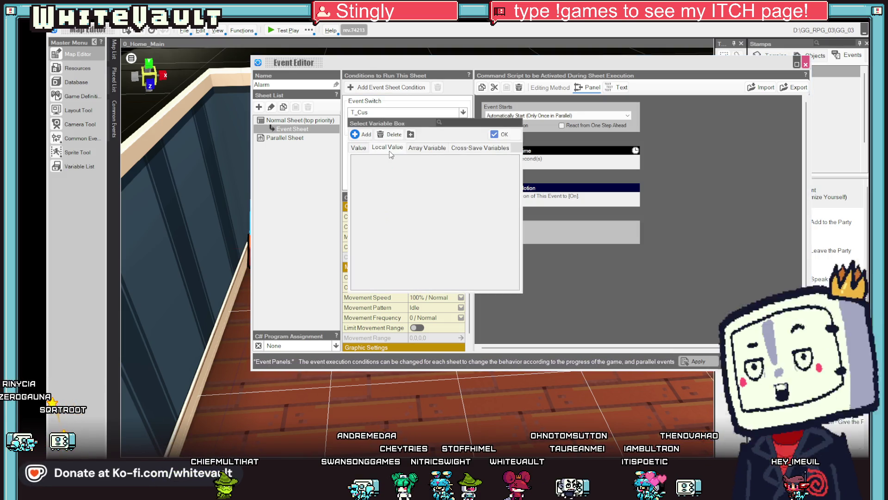
left_click(364, 135)
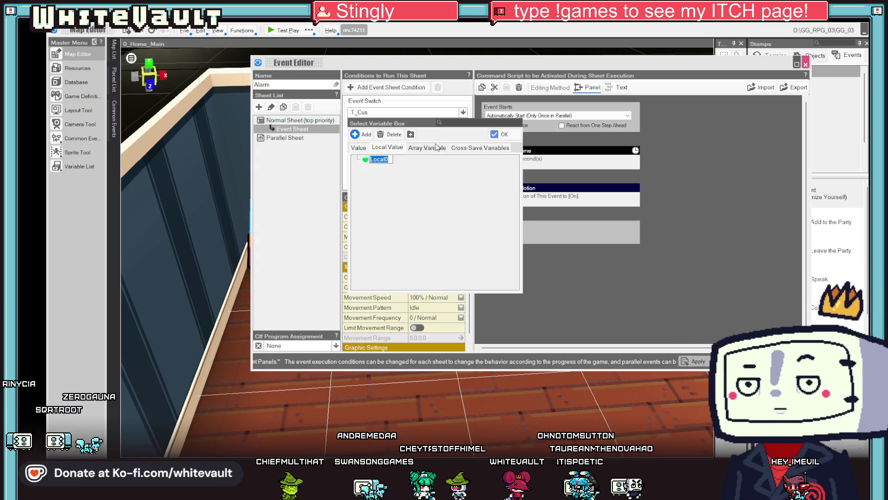
type("Hit")
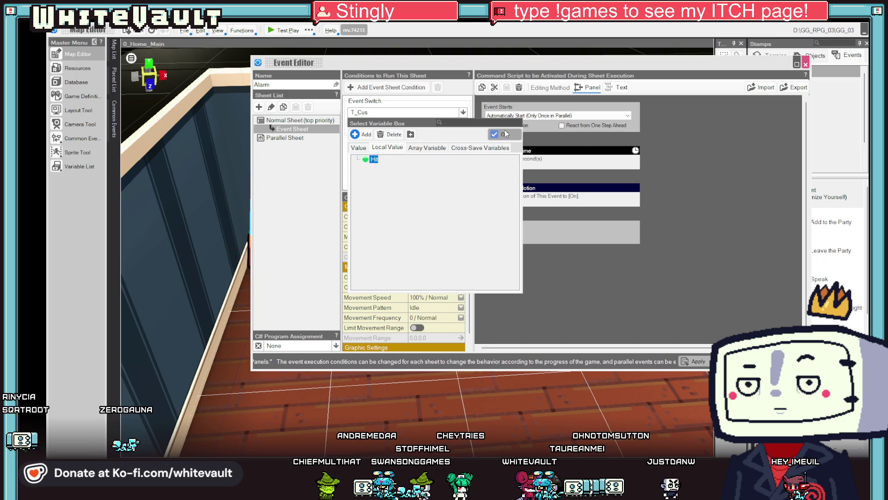
left_click(504, 133)
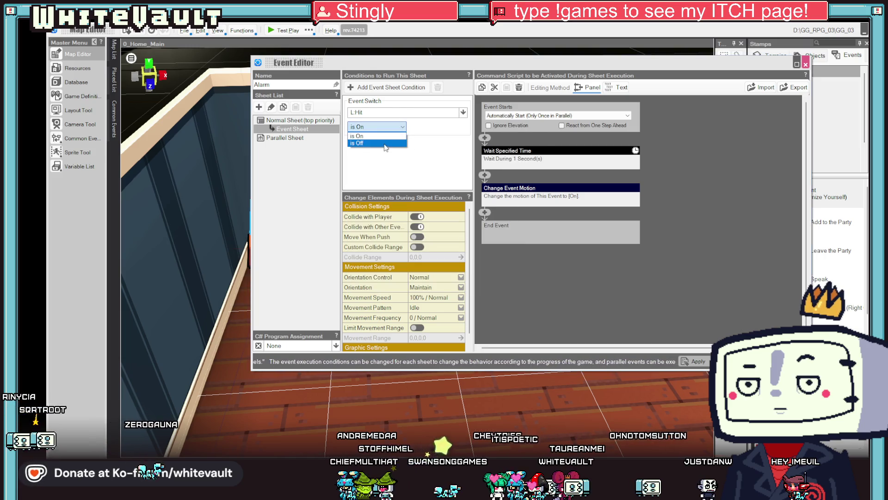
left_click(414, 107)
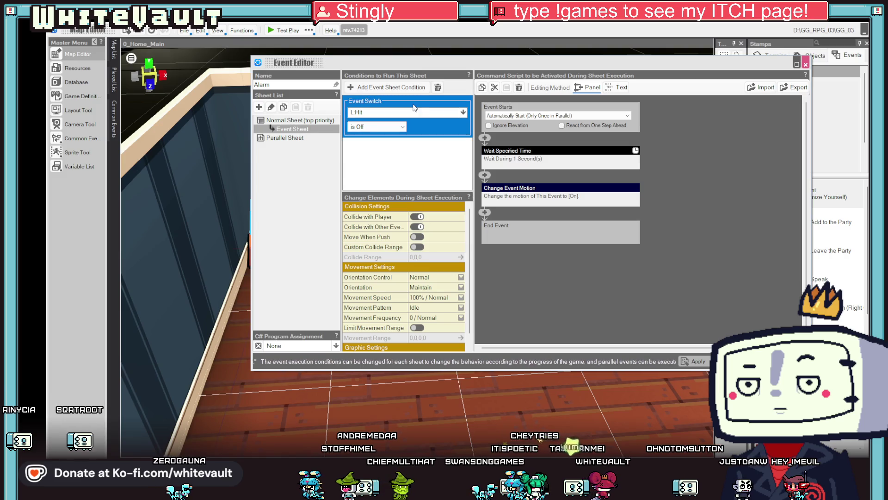
Step: Rename the event sheet to 'Start of Day'
left_click(288, 130)
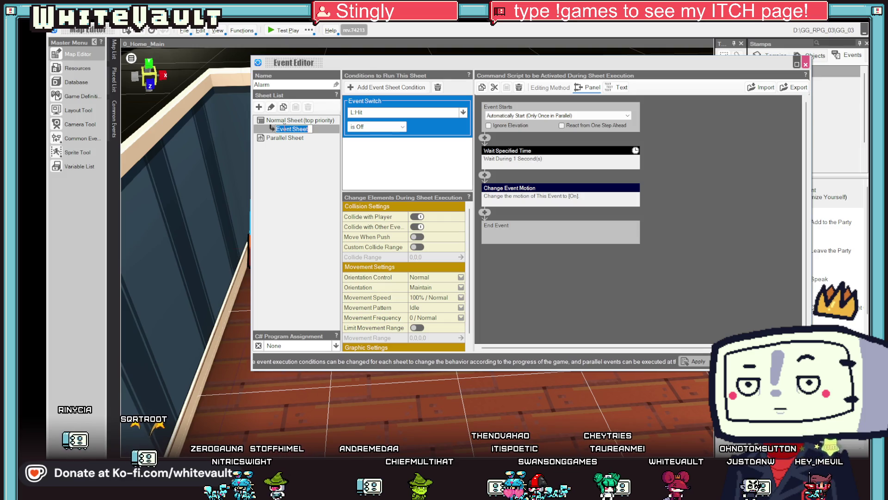
type("Strt of Day")
key("Return")
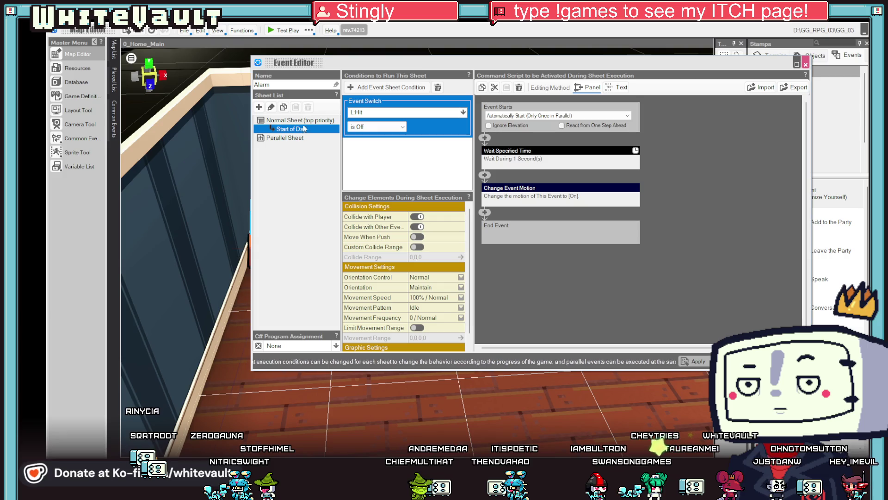
Step: Duplicate the Start of Day sheet and change the Hit switch state it requires
left_click(324, 145)
right_click(308, 130)
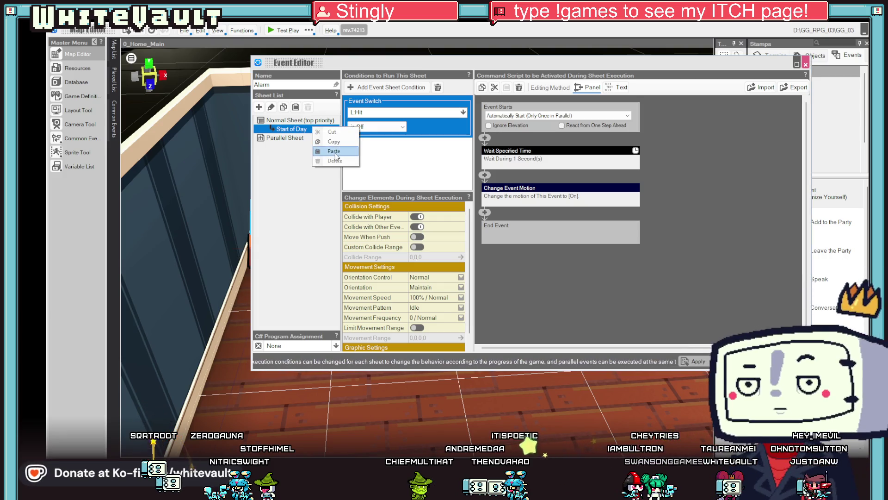
left_click(325, 153)
left_click(306, 140)
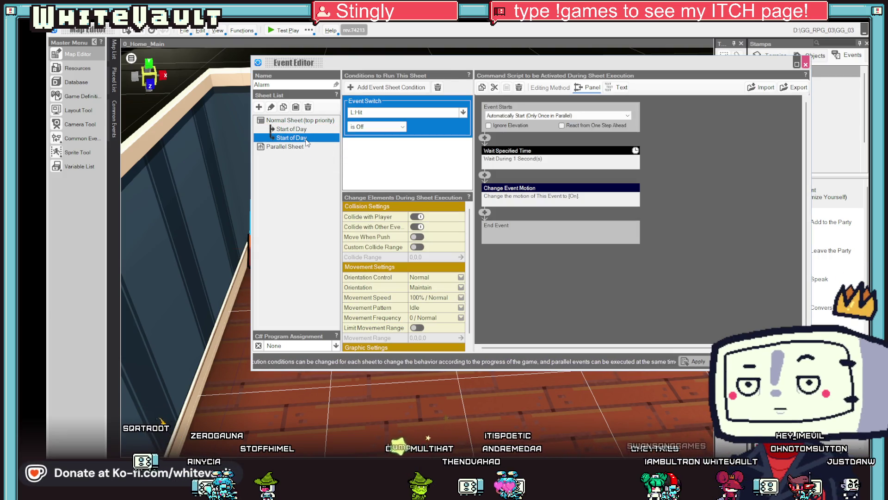
left_click(378, 128)
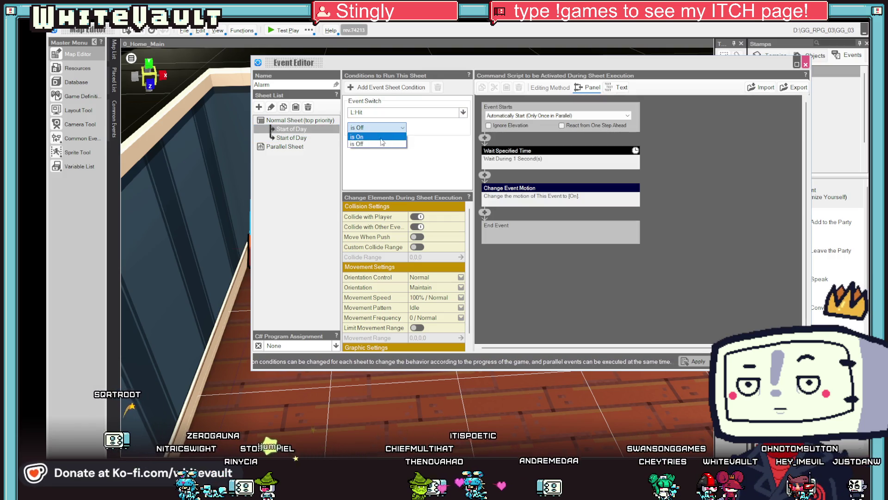
Step: Remove the wait and motion change commands from the duplicated sheet
right_click(554, 150)
left_click(579, 196)
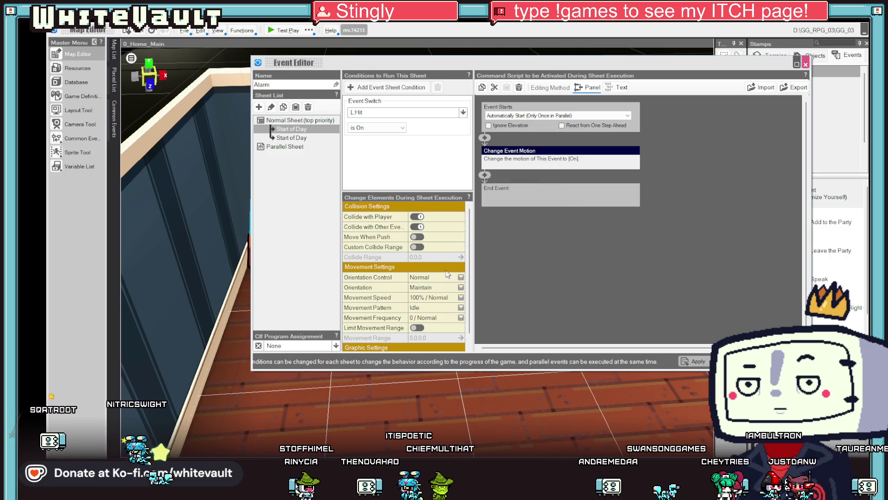
right_click(555, 154)
left_click(579, 196)
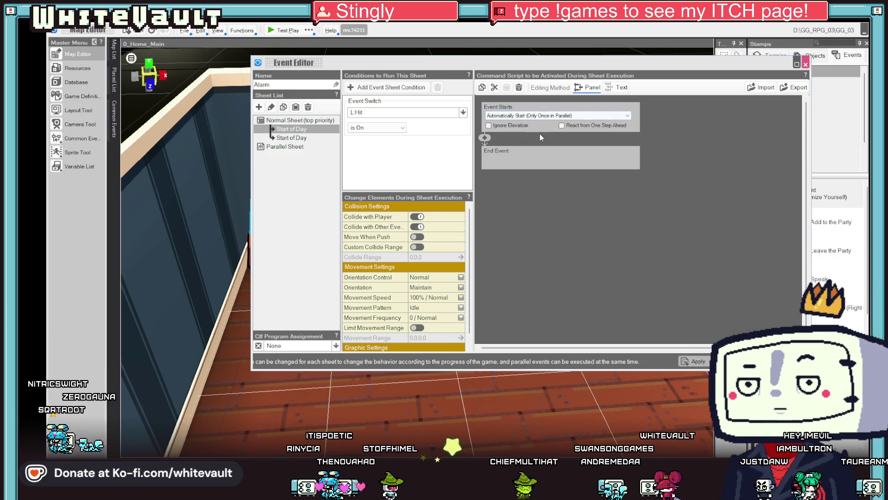
scroll(398, 230, "down", 1)
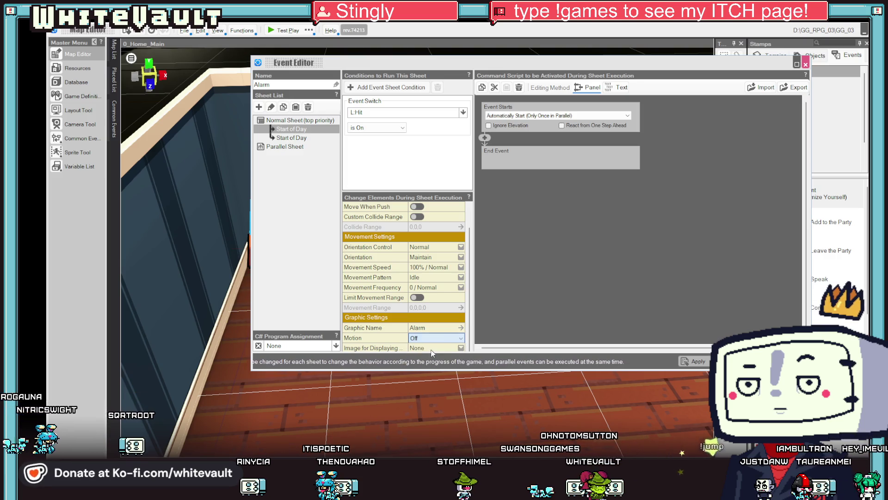
Step: Paste a third Start of Day sheet, set it to start When Player Talks, and delete its 1-second wait
left_click(290, 138)
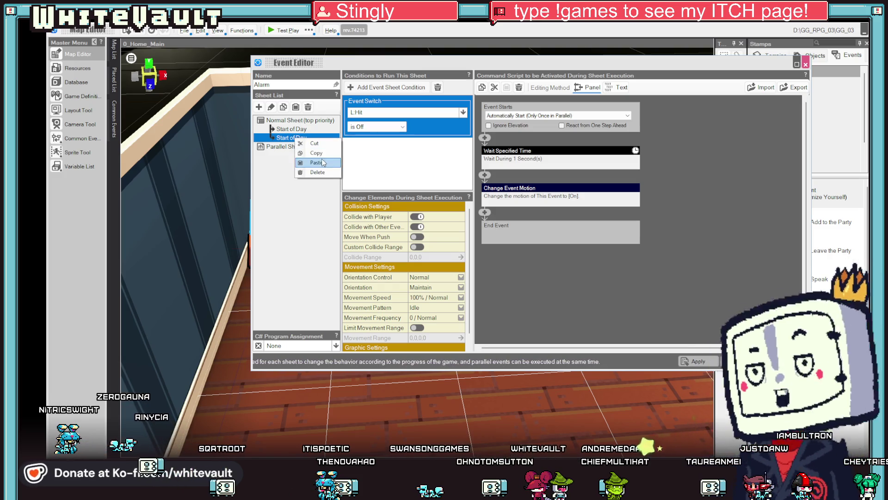
key("ctrl+v")
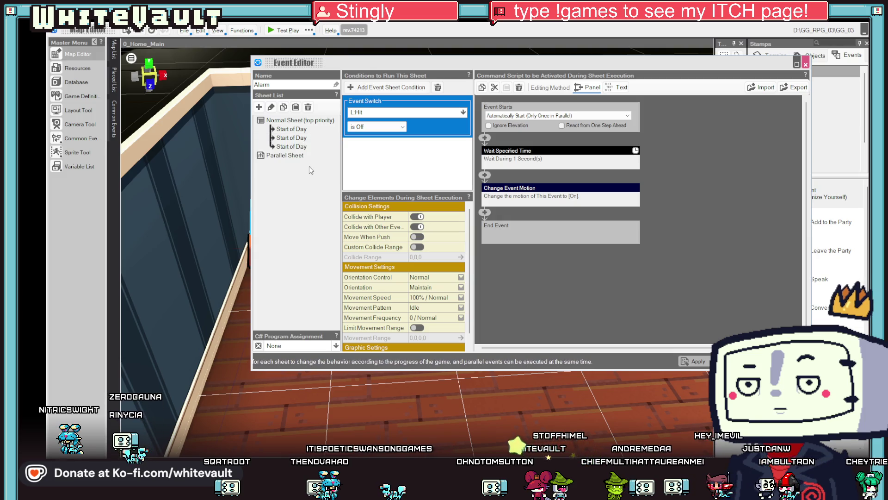
left_click(529, 116)
left_click(521, 171)
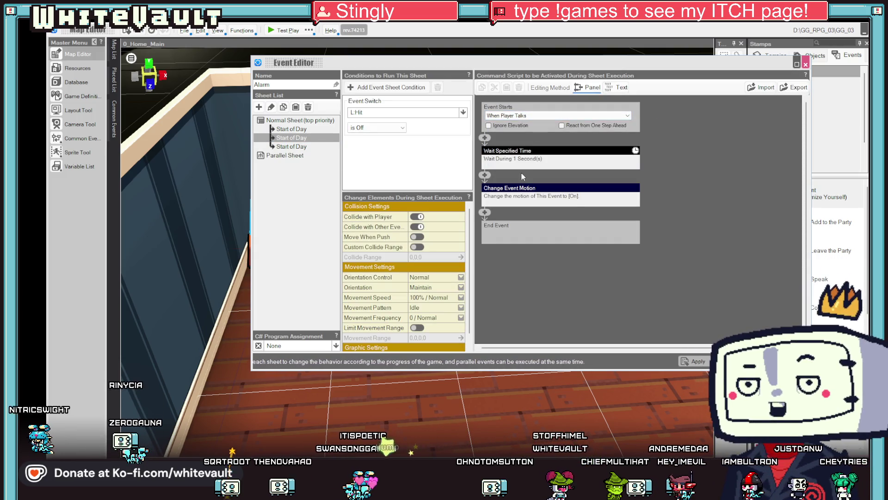
right_click(524, 158)
left_click(546, 198)
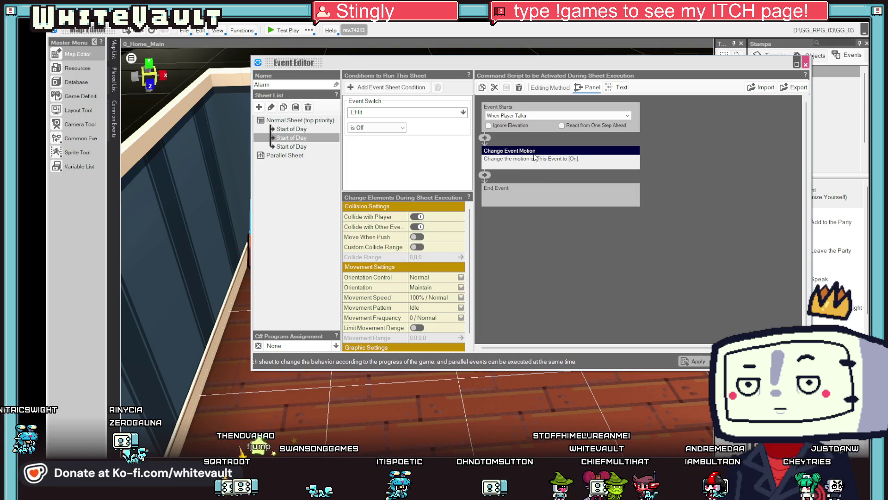
left_click(536, 157)
left_click(606, 174)
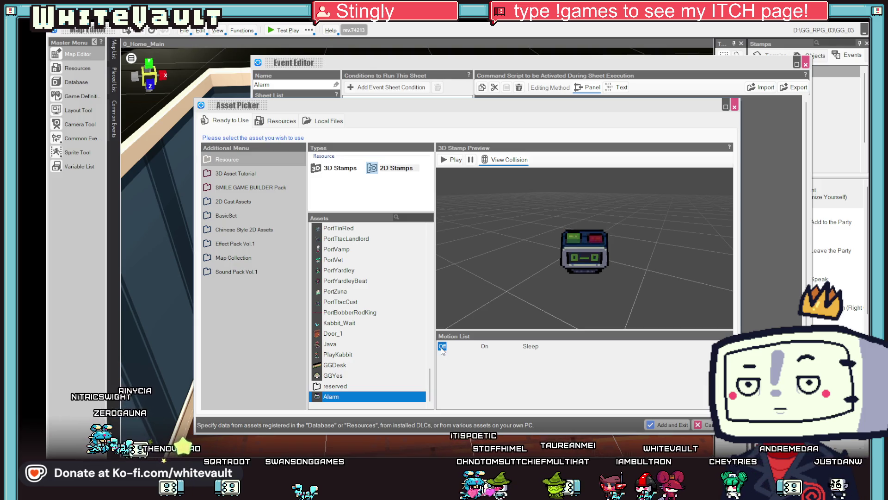
Step: Keep the motion change to Off, add an Event Switch command turning L:Hit on, then close the editor
key("Escape")
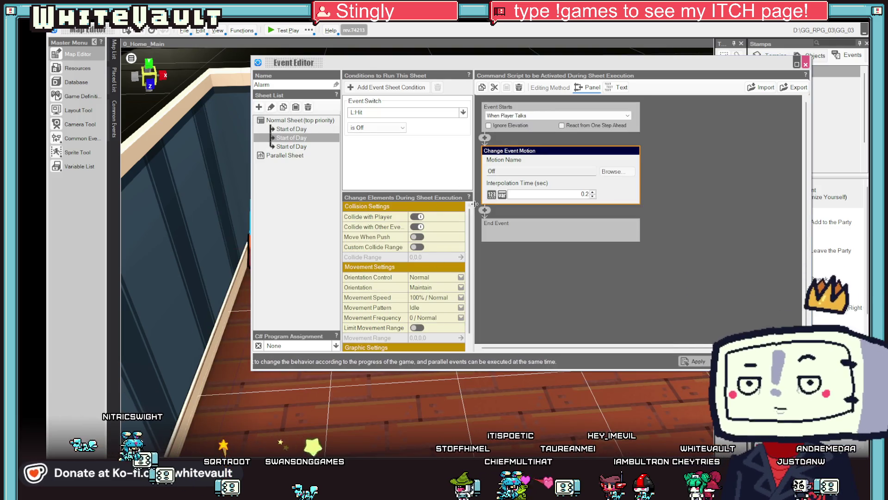
left_click(485, 211)
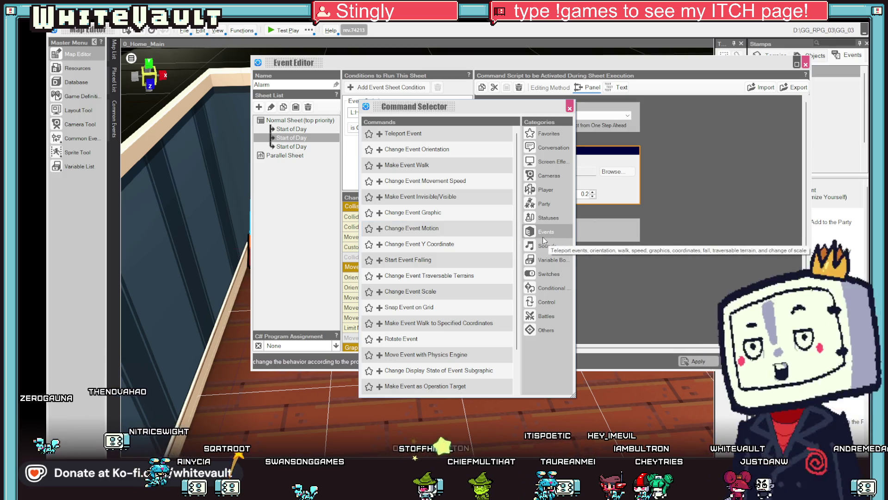
left_click(548, 274)
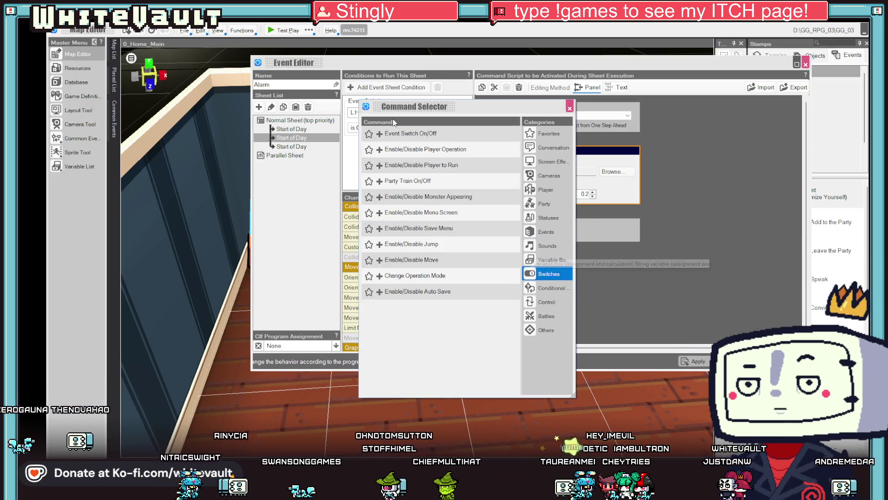
left_click(401, 134)
left_click(534, 207)
left_click(540, 246)
left_click(527, 257)
left_click(652, 231)
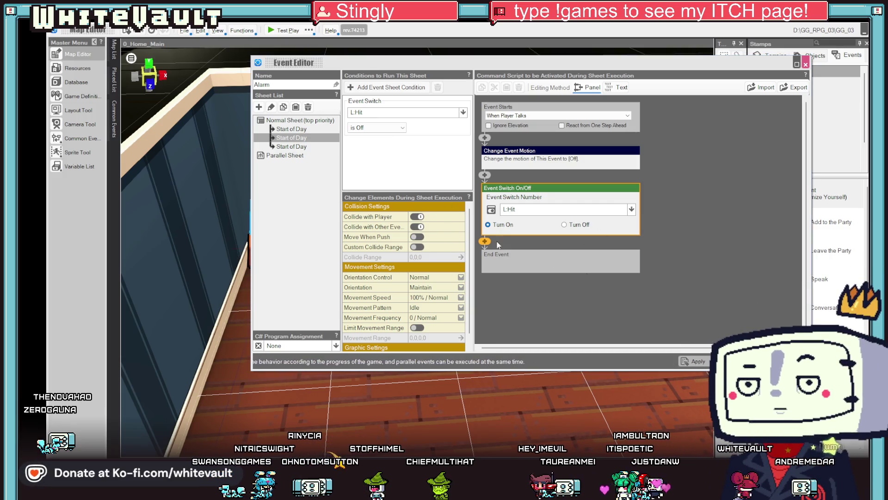
left_click(806, 64)
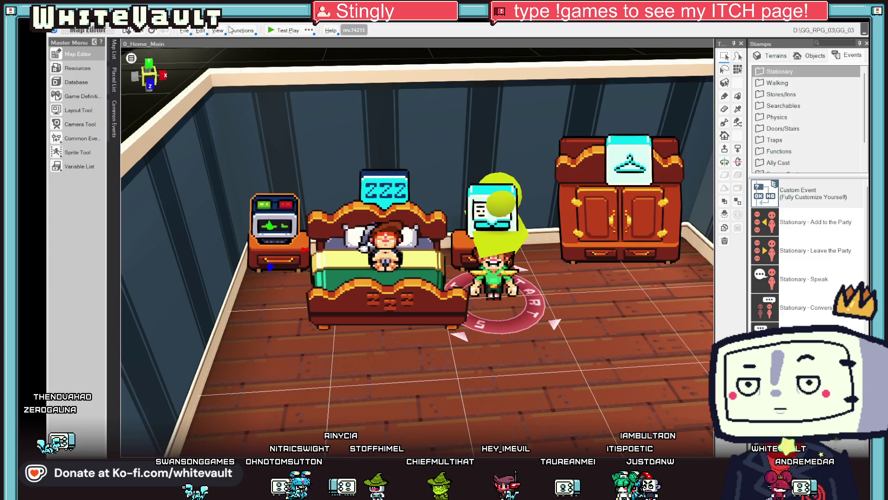
Step: Test-play the bedroom, advance the '...wake up?' dialogue, and end the test
left_click(285, 32)
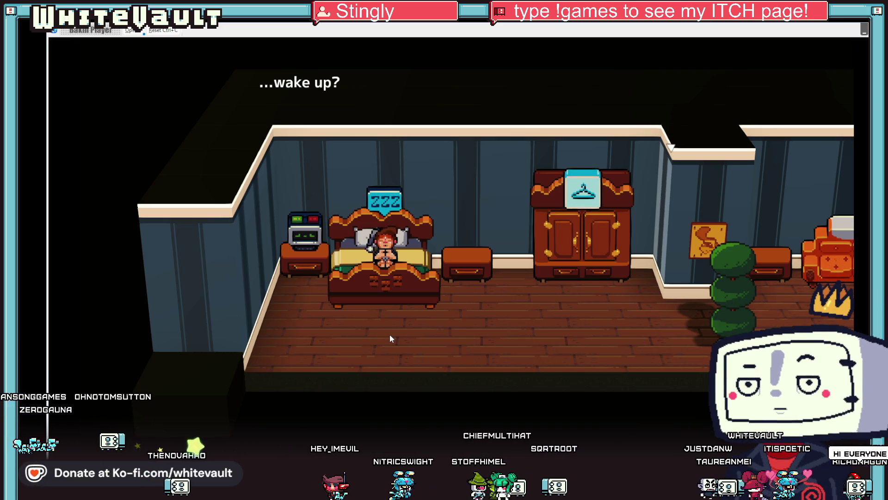
key("Return")
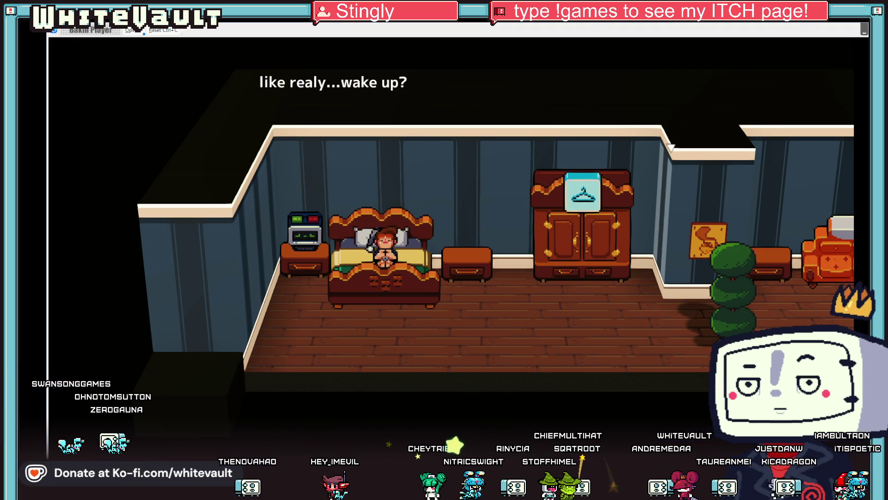
key("Escape")
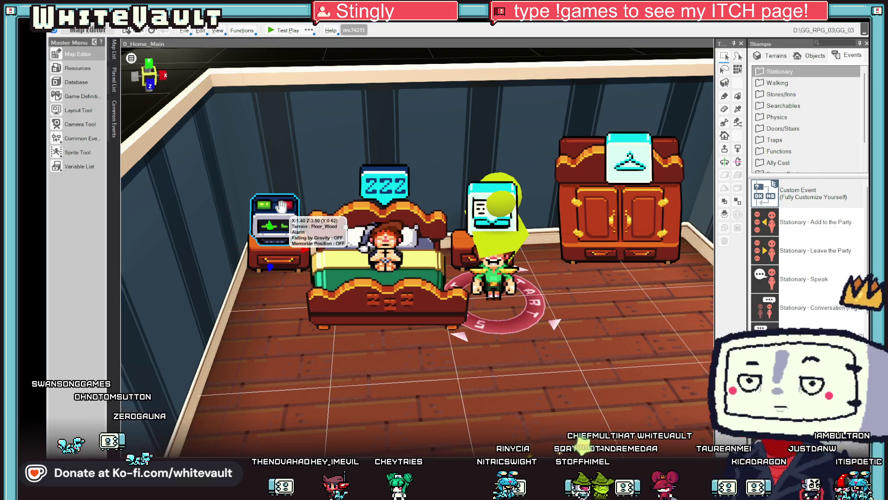
Step: Set the alarm's third Start of Day sheet graphic motion to On
double_click(281, 206)
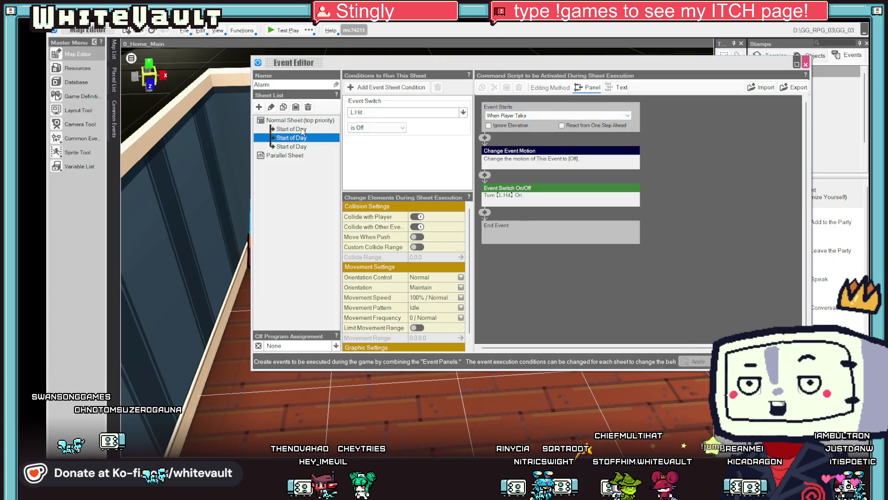
left_click(302, 130)
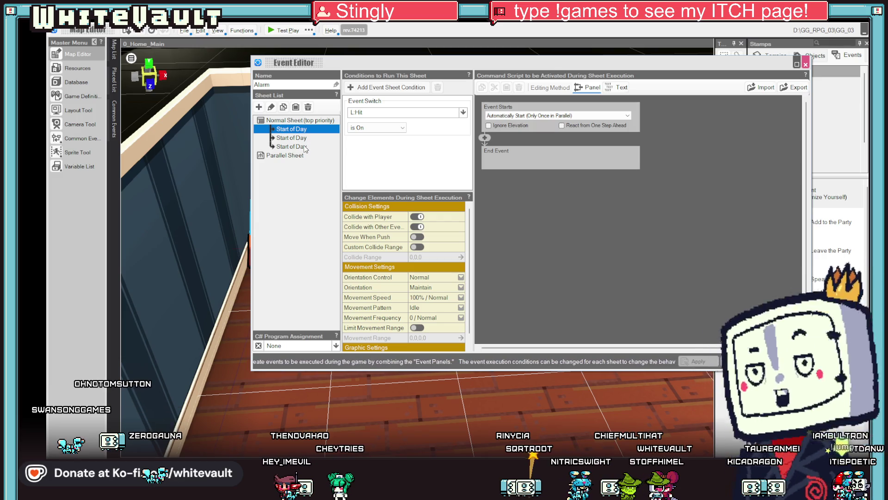
left_click(305, 147)
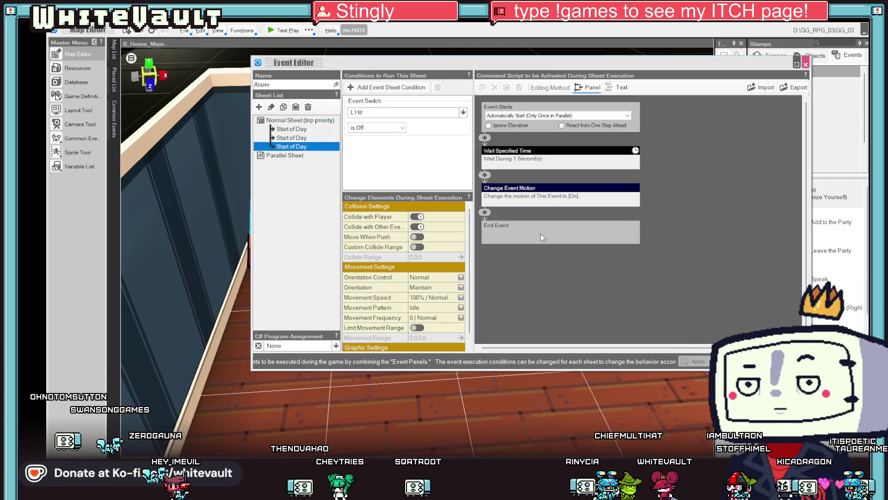
scroll(444, 287, "down", 1)
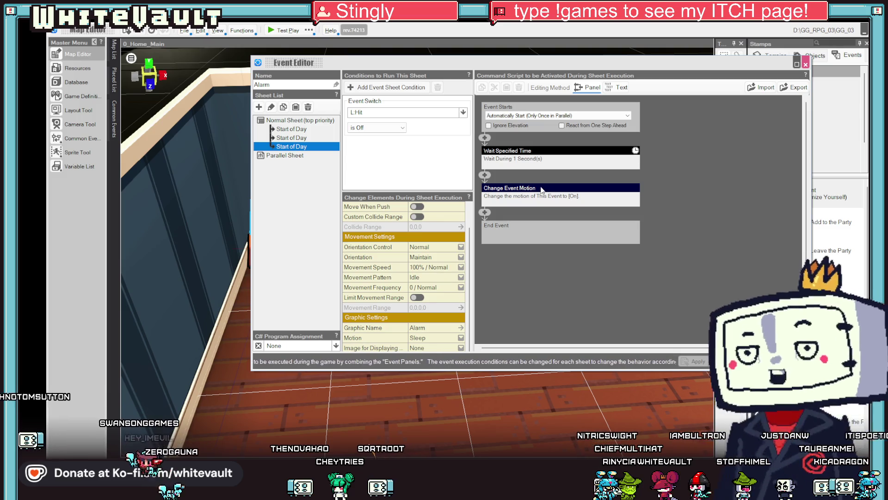
left_click(430, 338)
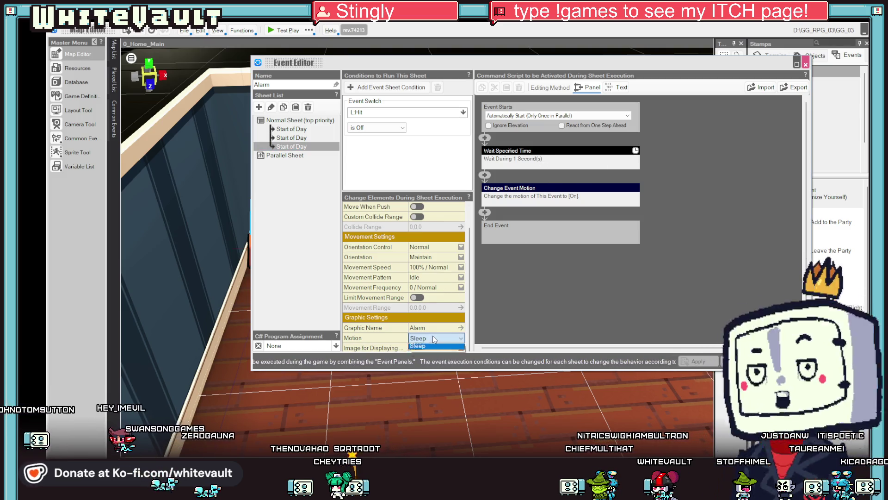
left_click(425, 347)
Step: Delete the third sheet's Wait and Change Event Motion commands and apply the changes
right_click(542, 158)
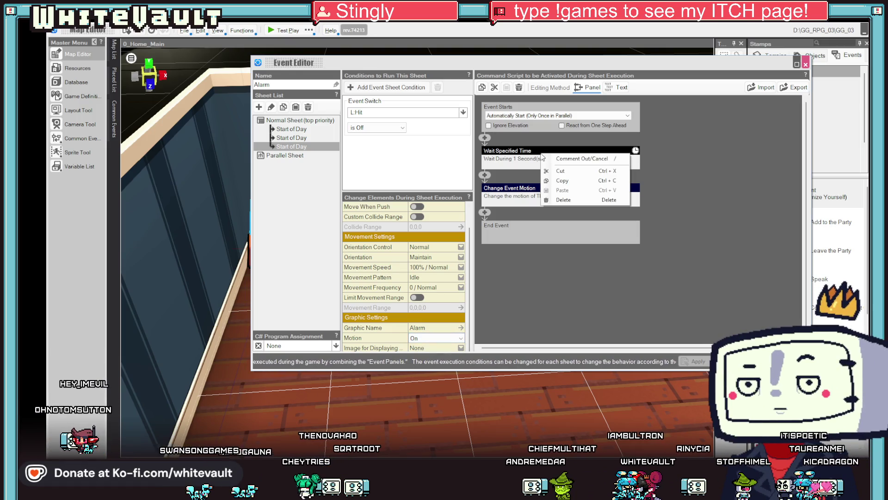
left_click(560, 199)
right_click(544, 153)
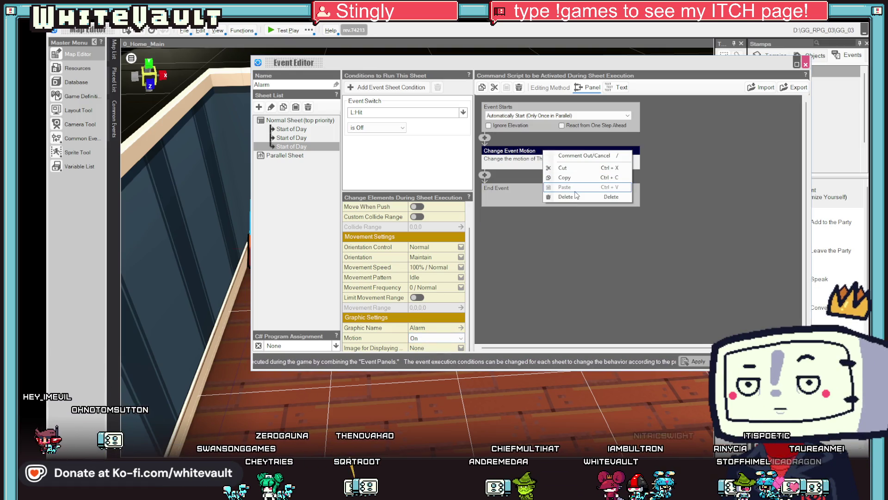
left_click(578, 198)
left_click(697, 362)
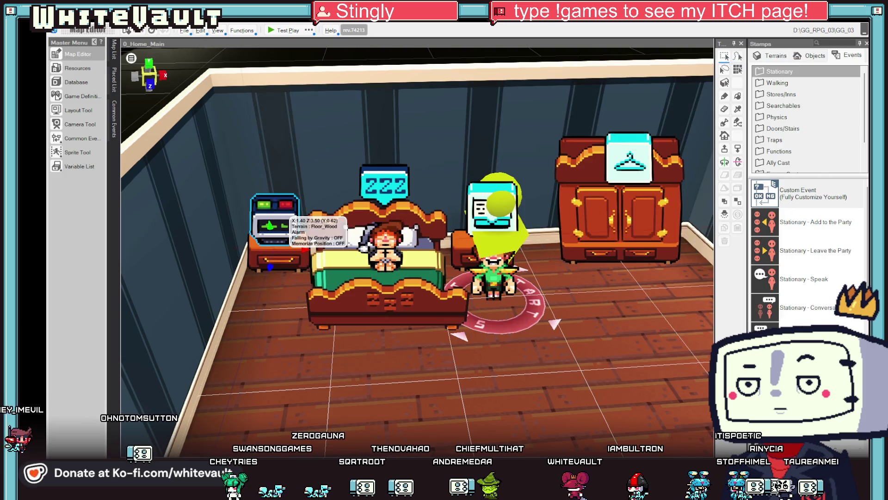
left_click(275, 29)
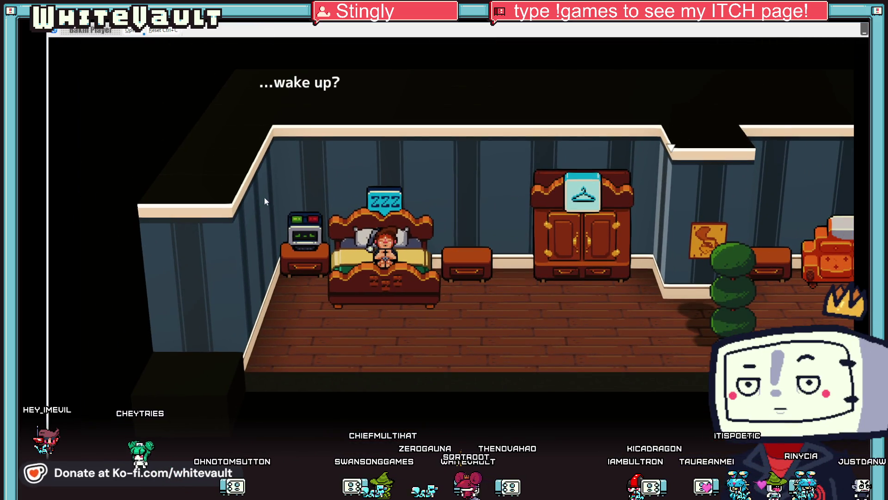
Step: Answer Yes at '...wake up?', end the test play, and reopen the Alarm event
key("Return")
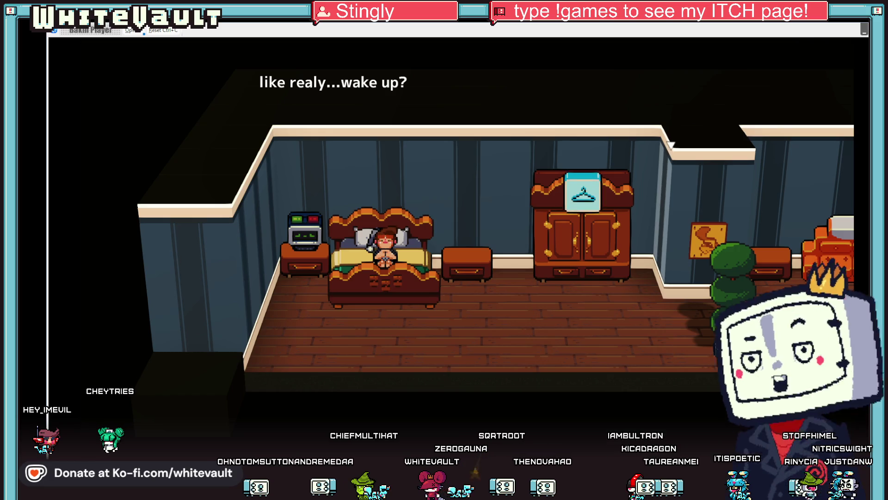
key("Escape")
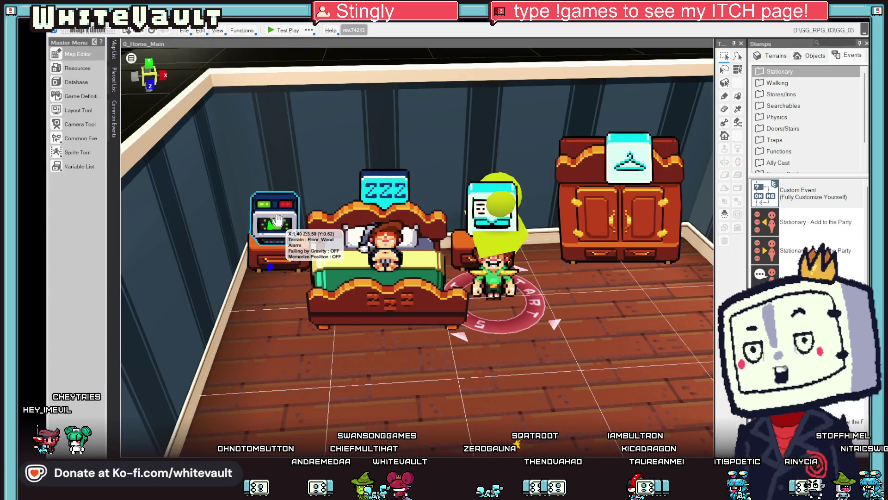
double_click(281, 221)
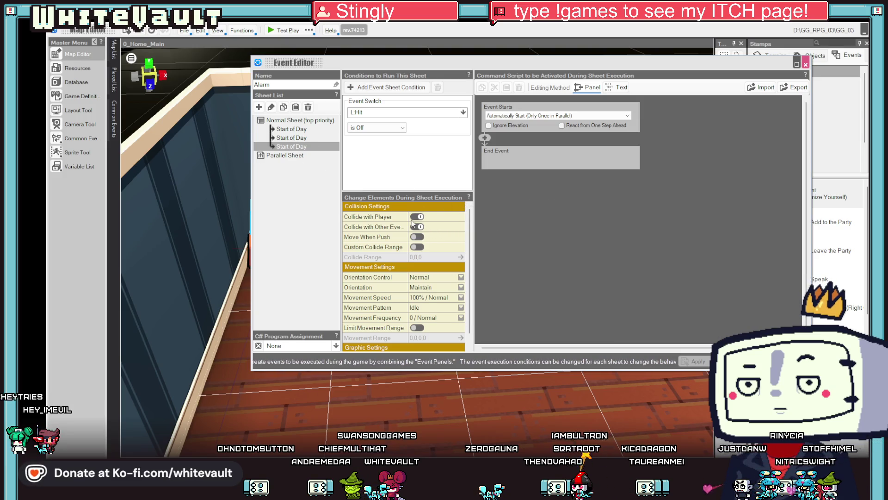
Step: Set the first Start of Day sheet to Automatically Start (Only Once)
left_click(301, 129)
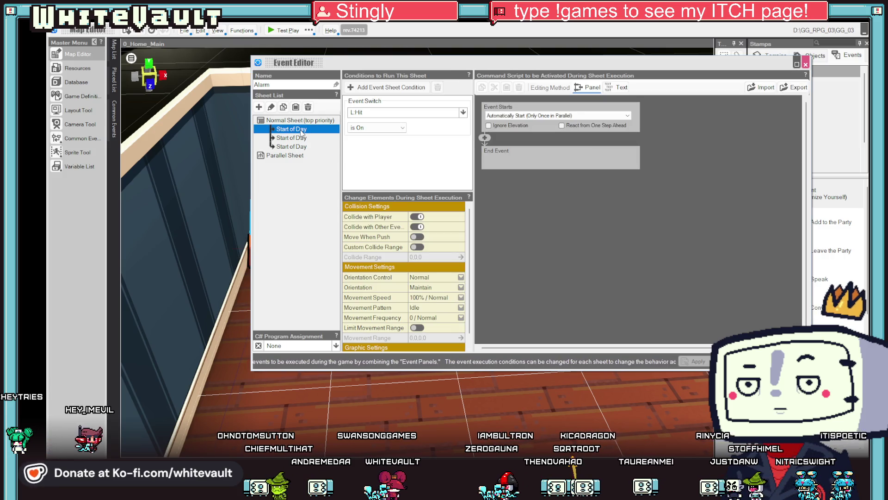
left_click(577, 117)
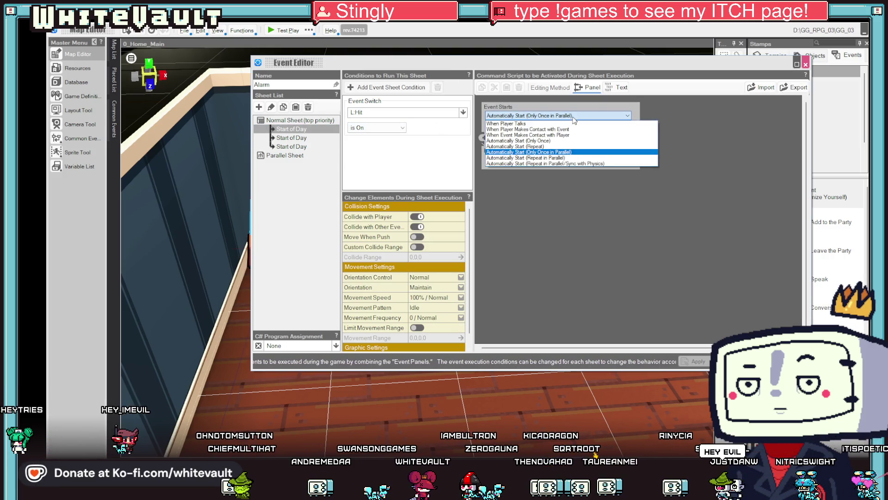
left_click(556, 141)
left_click(529, 116)
left_click(555, 139)
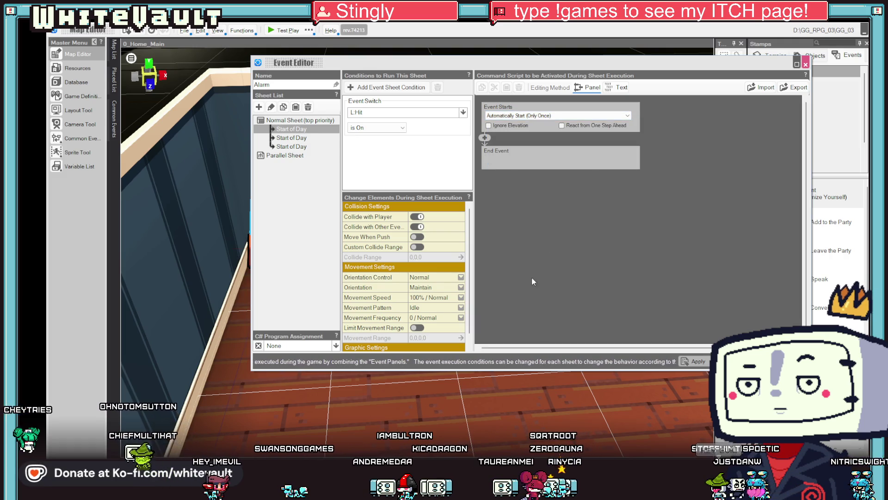
scroll(449, 297, "down", 1)
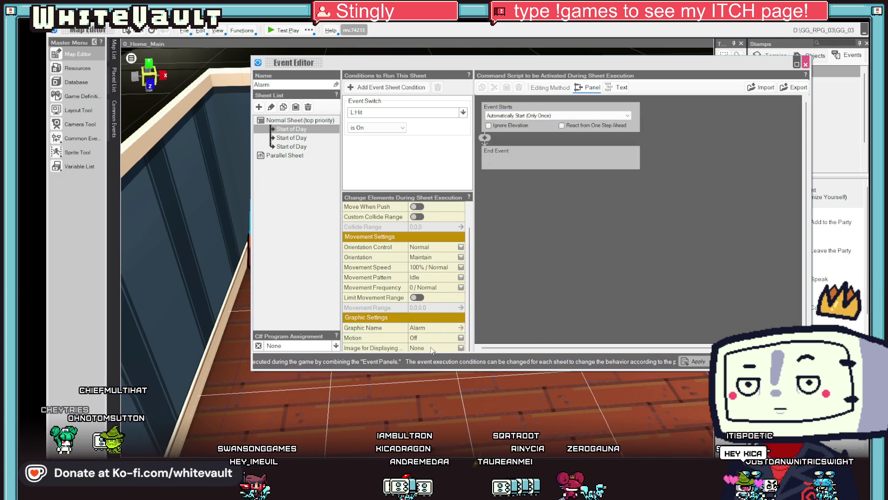
Step: Review the second and third Start of Day sheets, then close the event editor
left_click(285, 137)
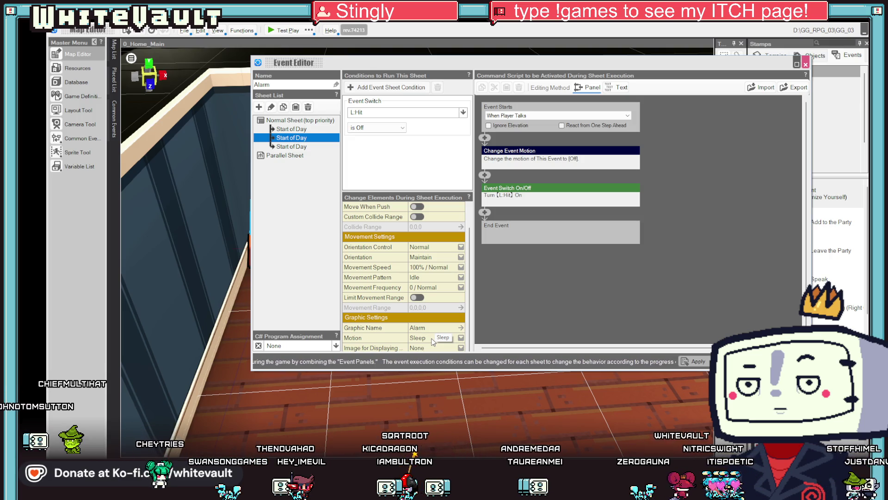
left_click(292, 146)
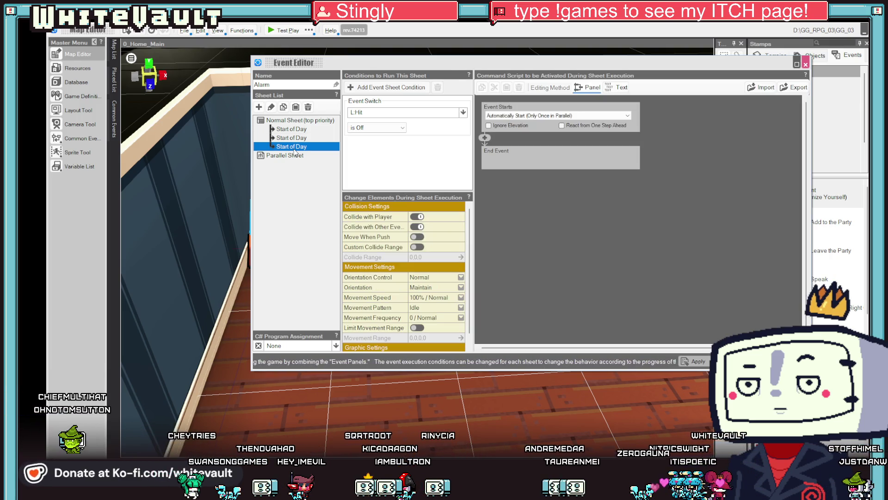
scroll(425, 244, "down", 1)
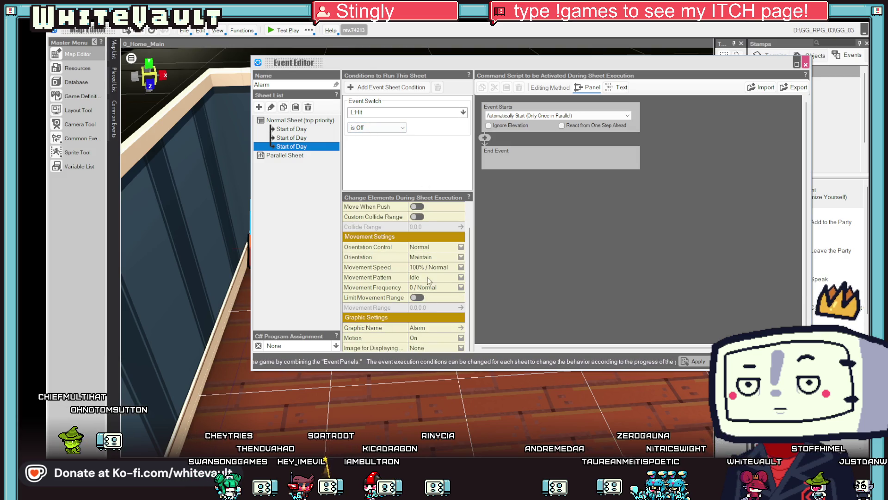
key("Escape")
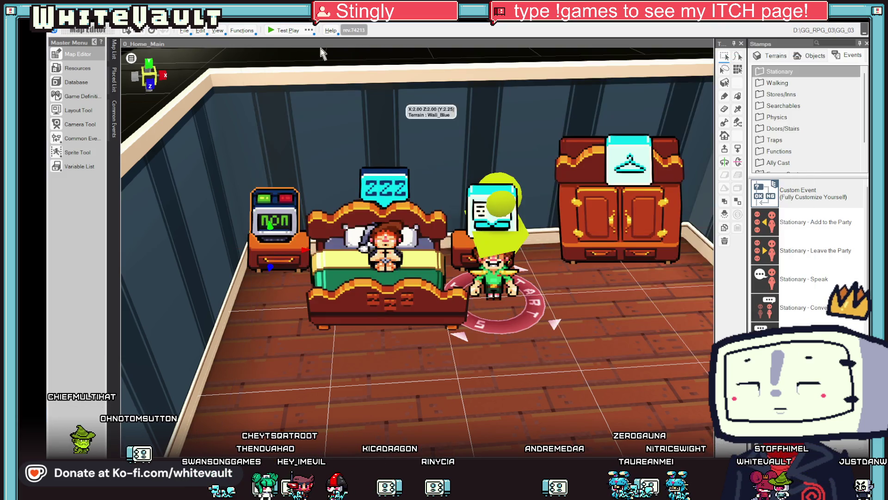
Step: Run a quick test play up to the '...wake up?' Yes/No prompt, then stop it
left_click(280, 31)
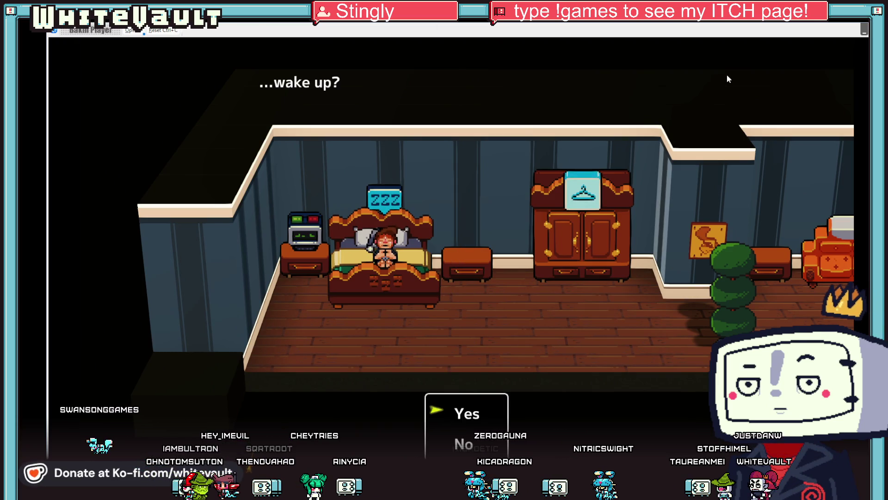
key("Escape")
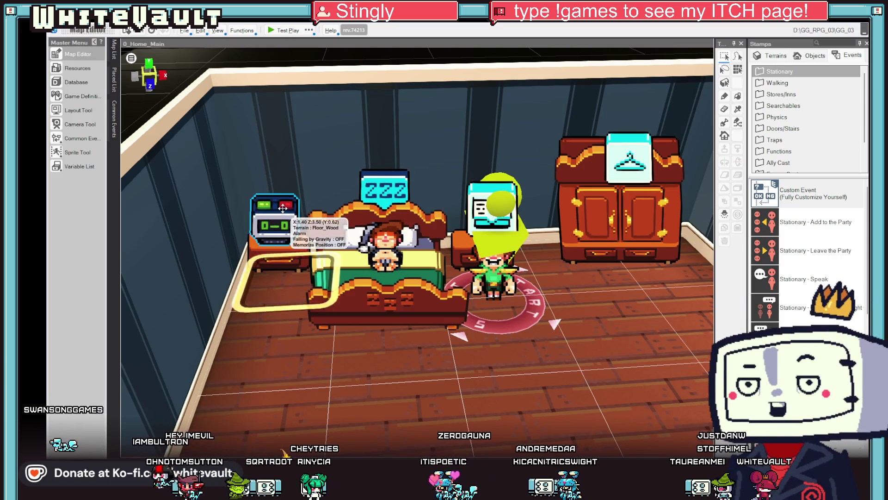
Step: Open the Alarm event and compare its Start of Day sheets and their motion choices
double_click(283, 209)
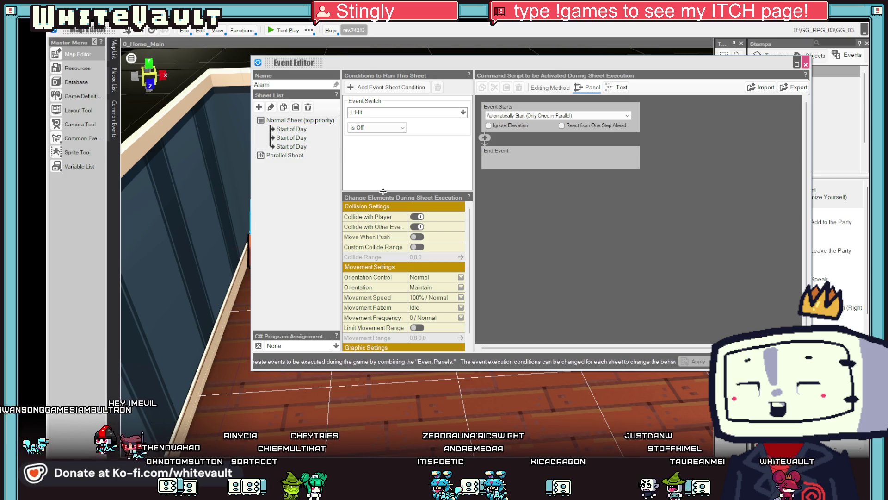
scroll(434, 297, "down", 2)
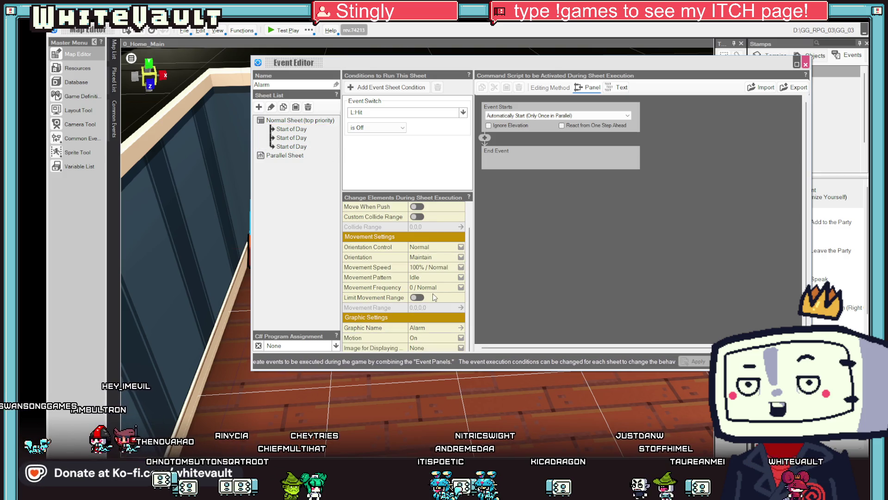
left_click(425, 338)
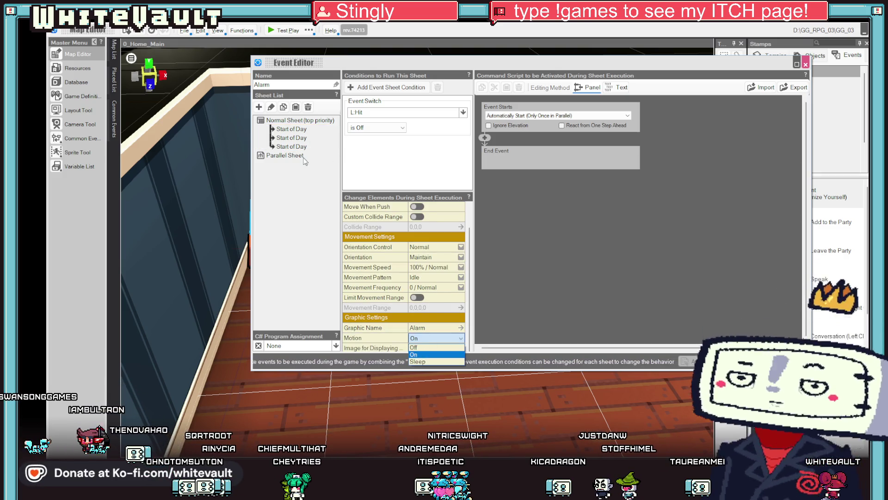
left_click(299, 129)
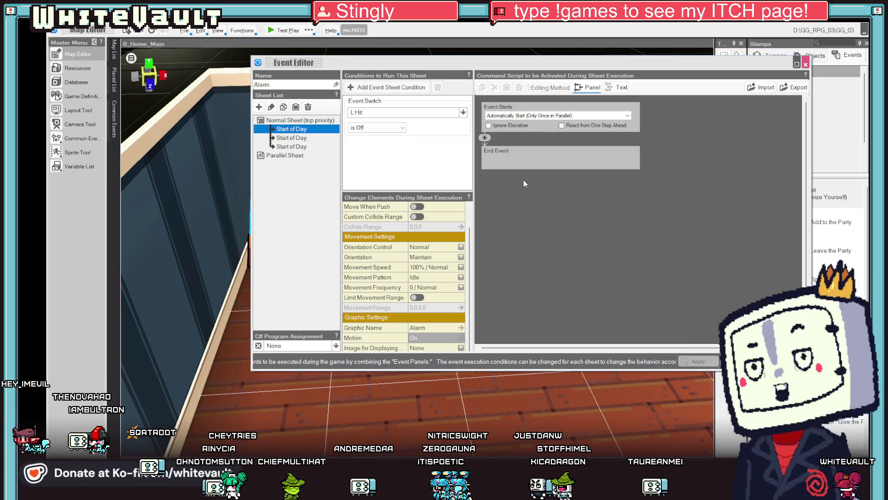
left_click(296, 138)
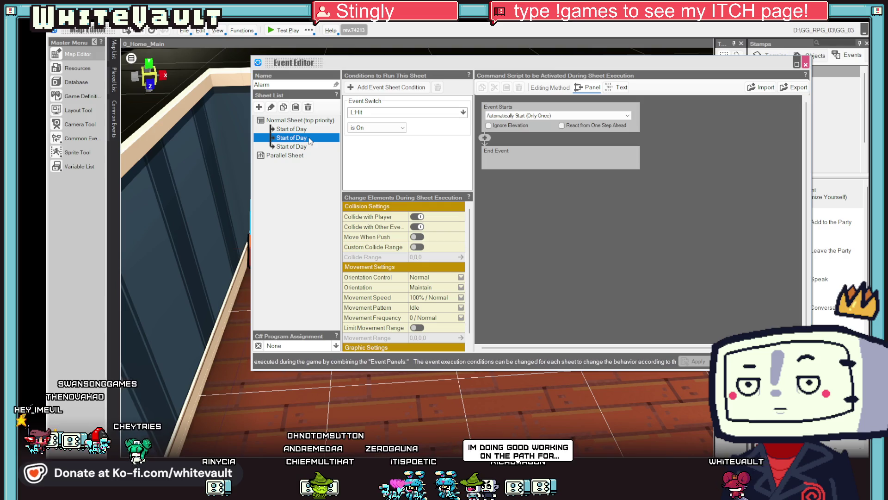
left_click(291, 128)
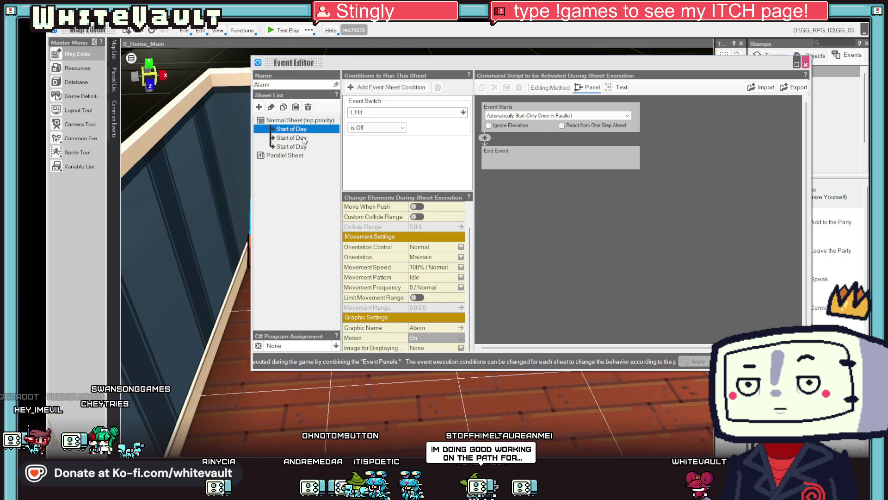
left_click(292, 137)
scroll(430, 333, "down", 3)
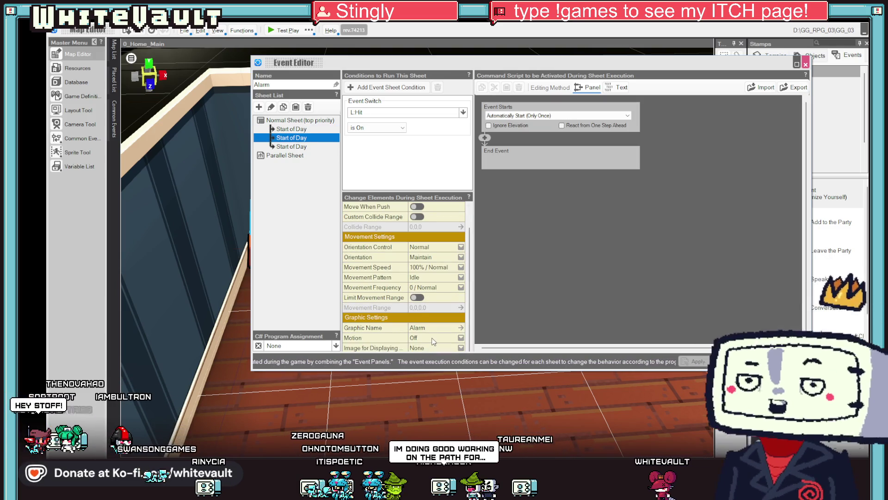
left_click(304, 130)
left_click(302, 146)
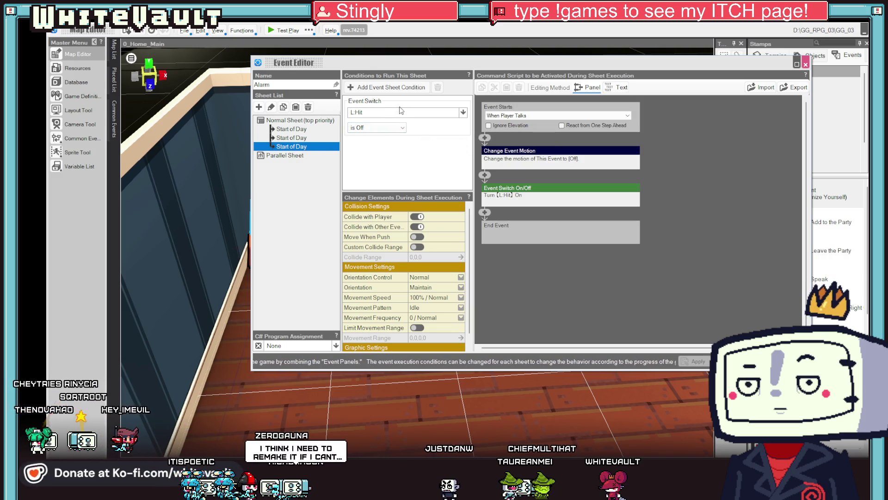
Step: Delete the L:Hit switch condition from the third sheet, set its motion to On, and apply
right_click(415, 105)
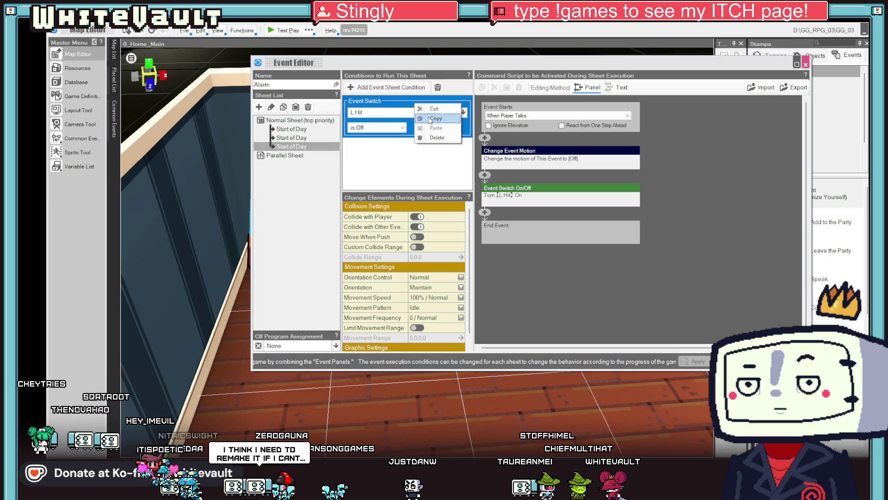
left_click(434, 137)
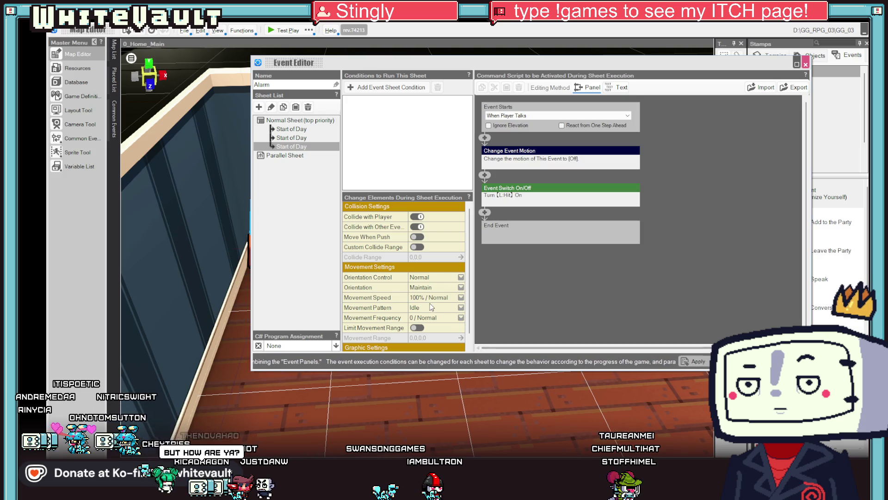
scroll(431, 307, "down", 1)
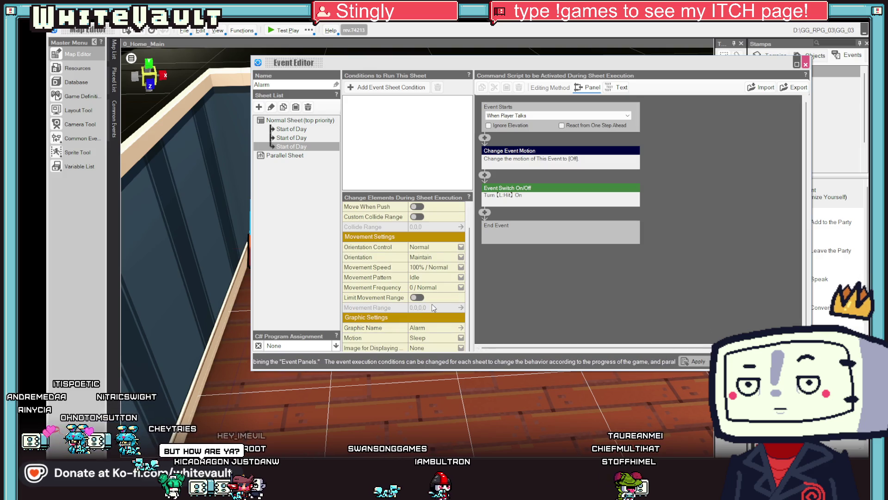
left_click(443, 342)
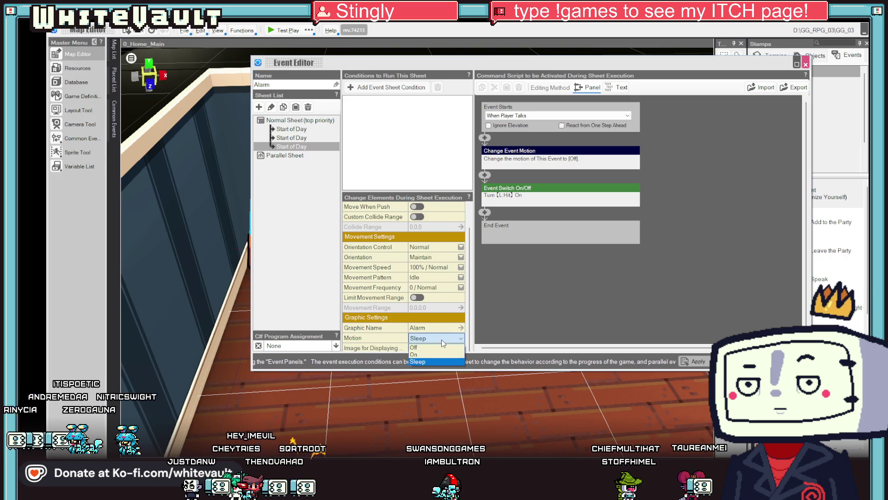
left_click(432, 354)
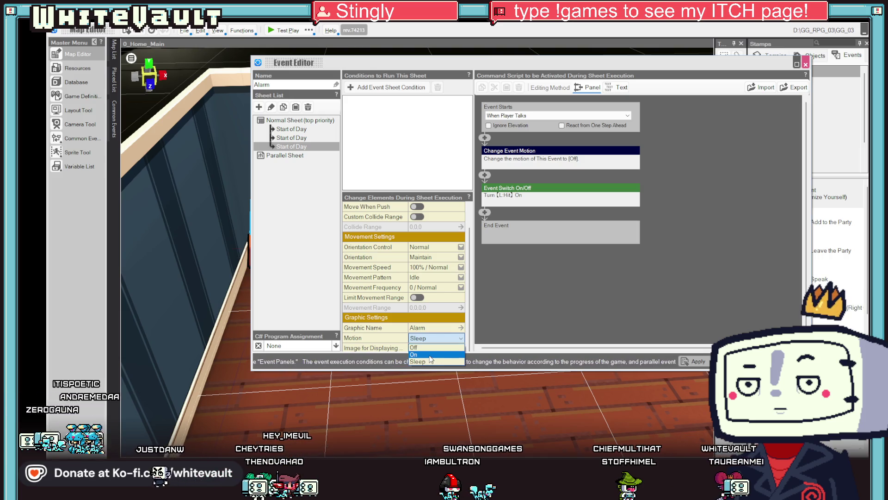
left_click(696, 361)
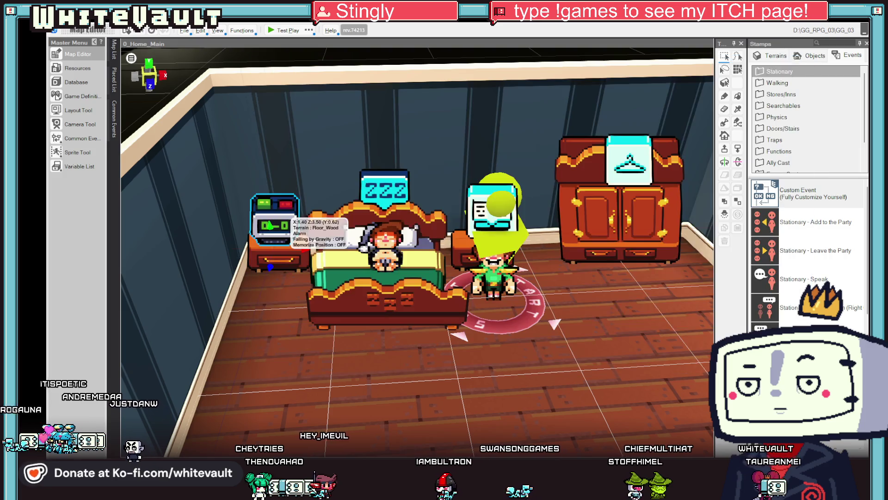
Step: Run a test play of the bedroom up to the alarm clock, then end it
left_click(281, 29)
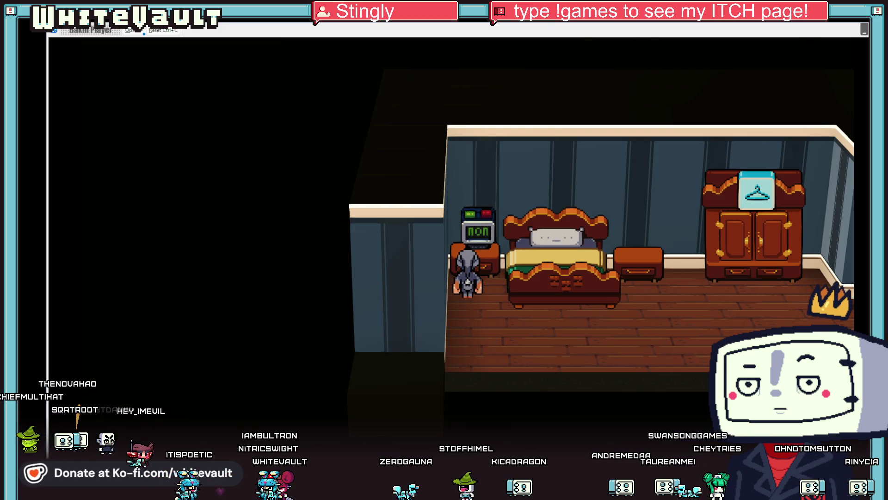
key("Escape")
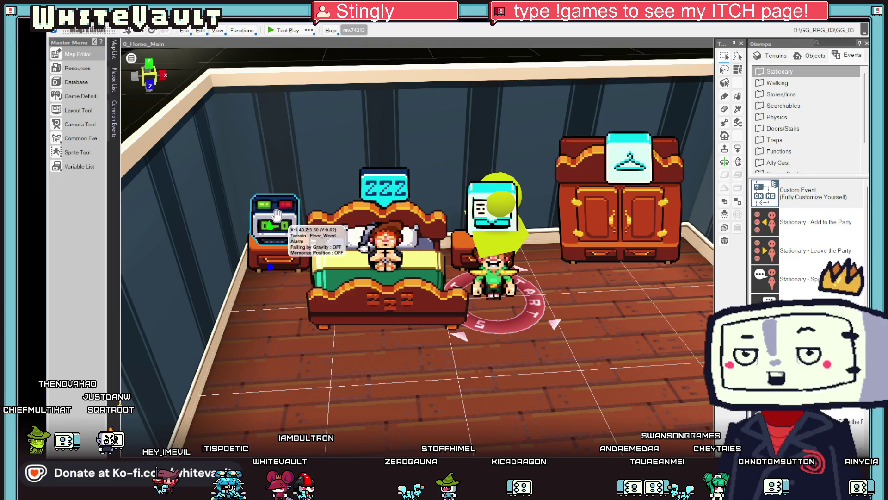
Step: Copy the L:Hit switch condition from the Alarm event's first Start of Day sheet
double_click(276, 227)
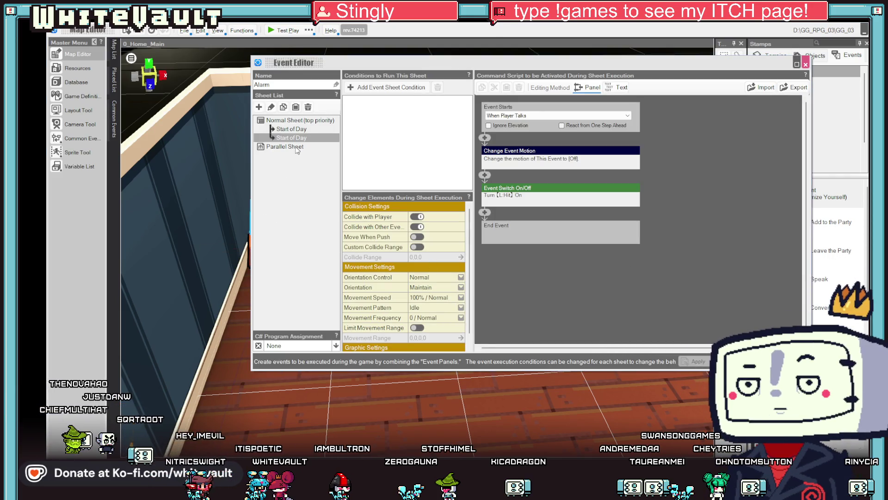
left_click(292, 128)
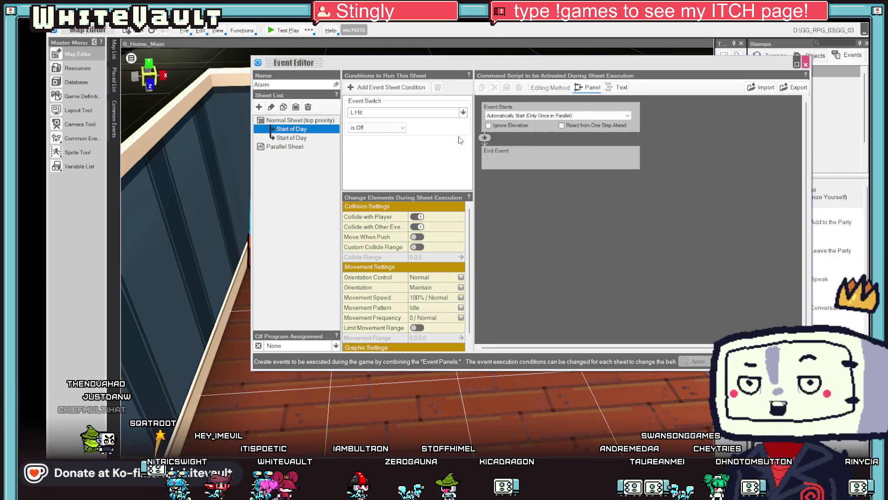
left_click(416, 110)
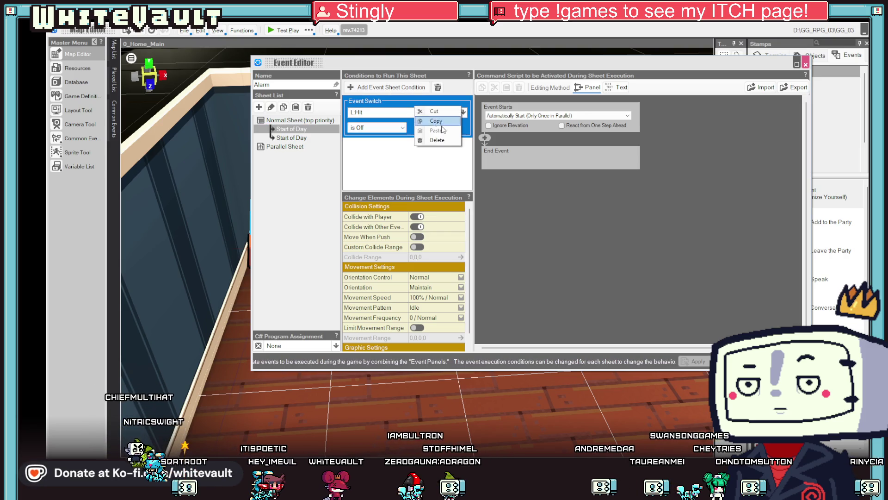
right_click(285, 130)
left_click(305, 145)
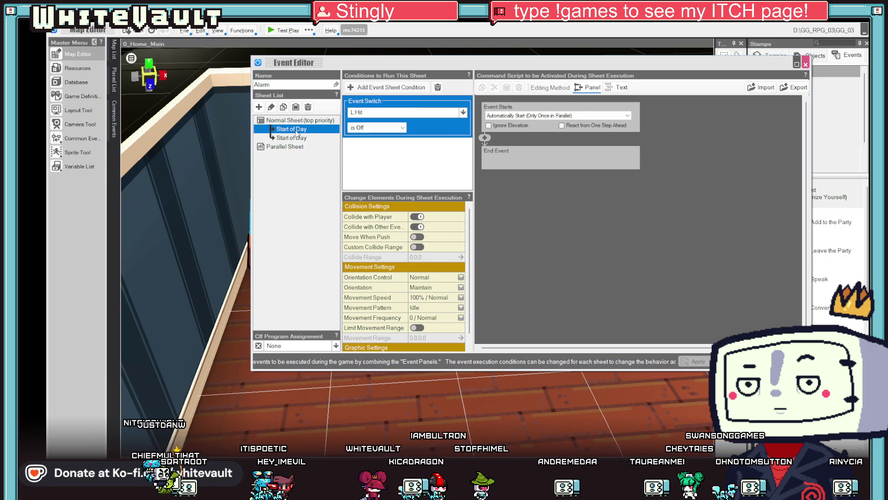
Step: Add a Start of Day sheet requiring L:Hit on with Off motion, apply, and start a test play
right_click(289, 130)
left_click(331, 158)
left_click(390, 129)
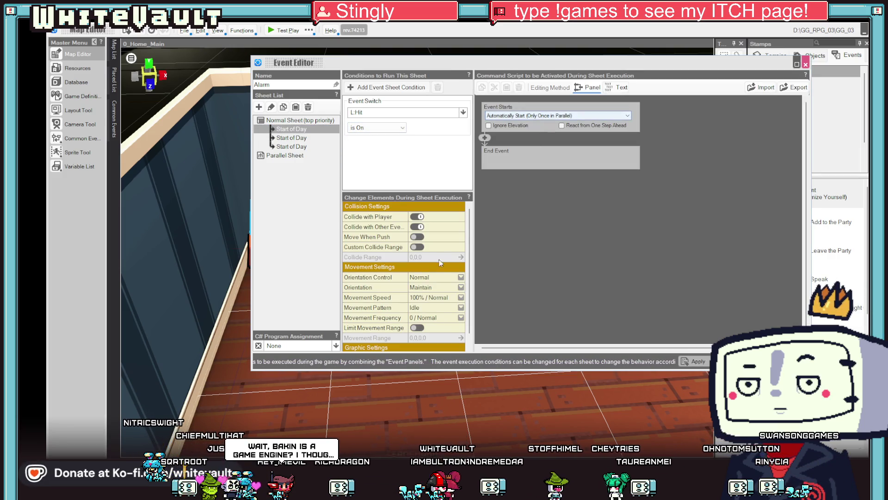
scroll(417, 295, "down", 1)
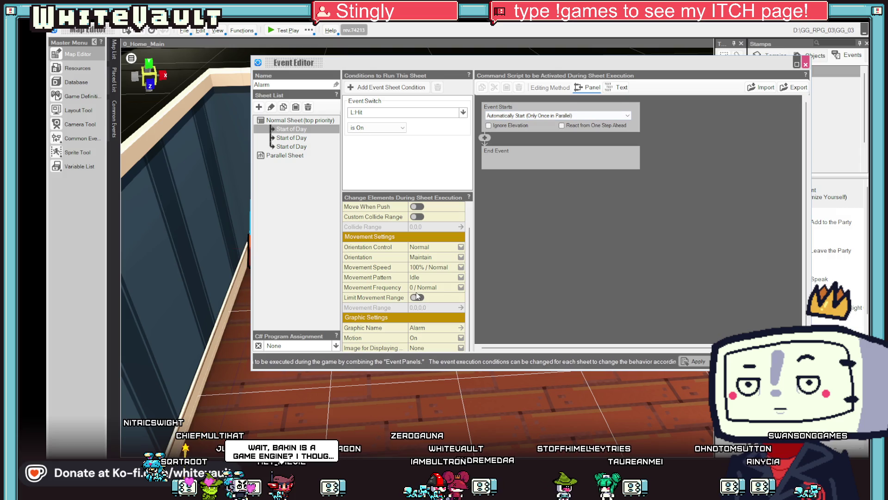
left_click(428, 338)
left_click(443, 347)
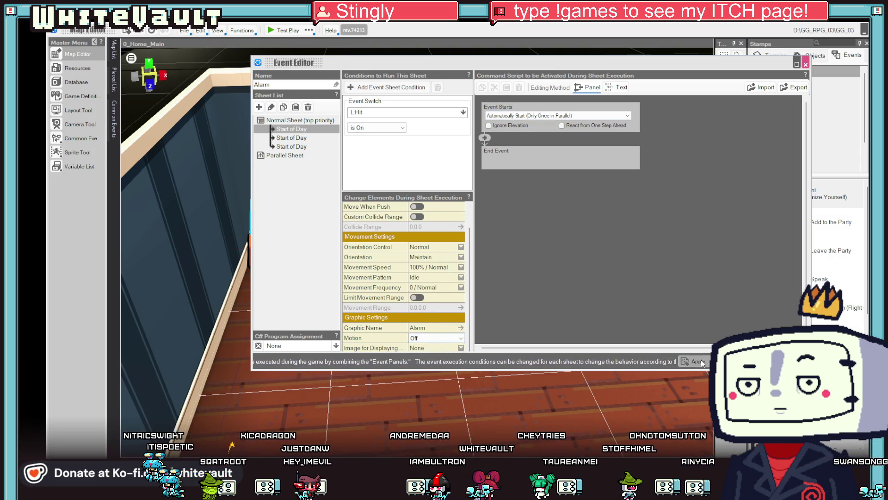
left_click(735, 361)
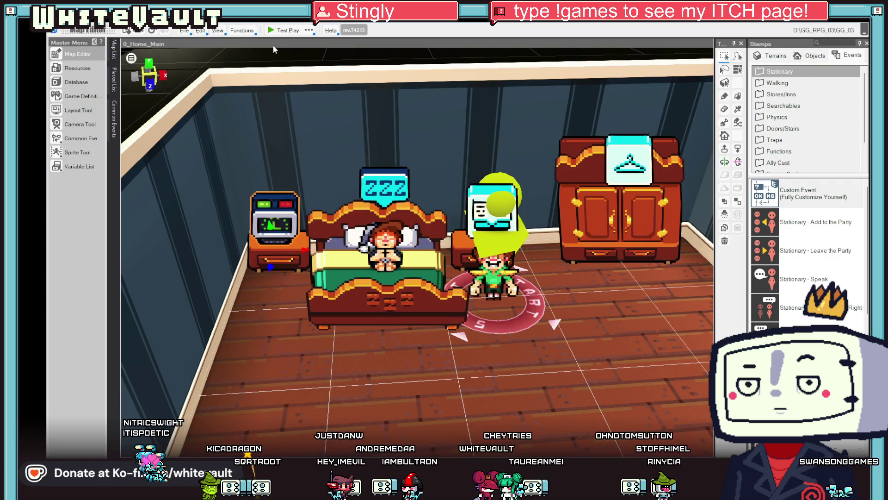
left_click(273, 32)
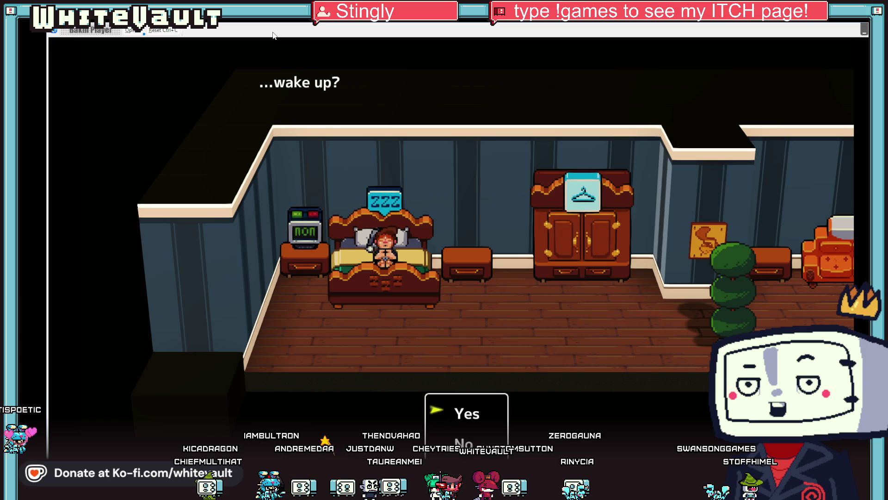
Step: Answer Yes to the wake-up prompt, walk the character to the alarm clock, and end the test
key("Return")
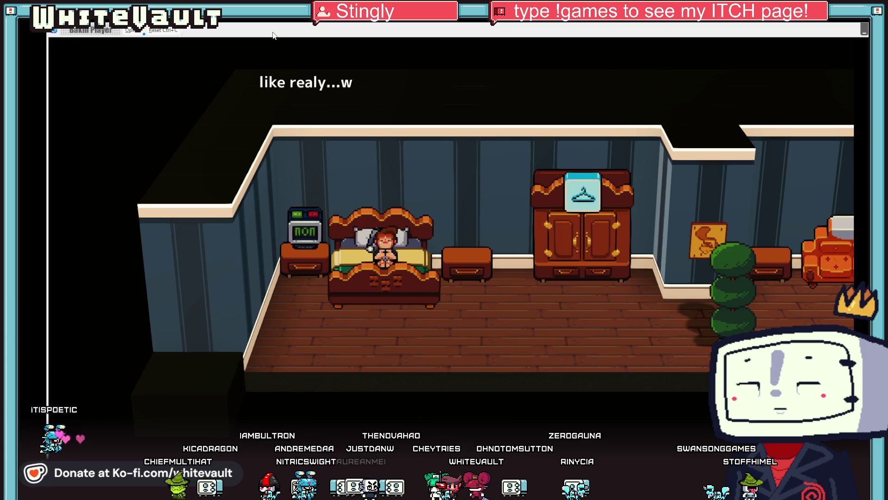
key("Return")
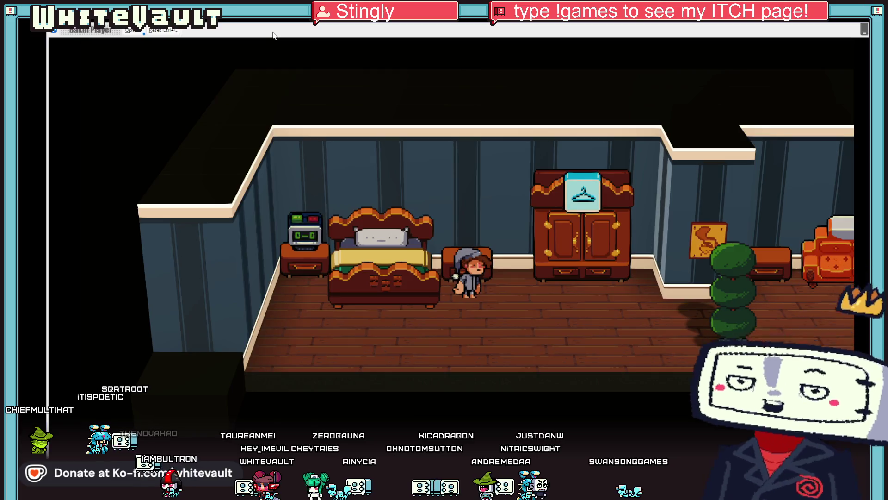
key("Left")
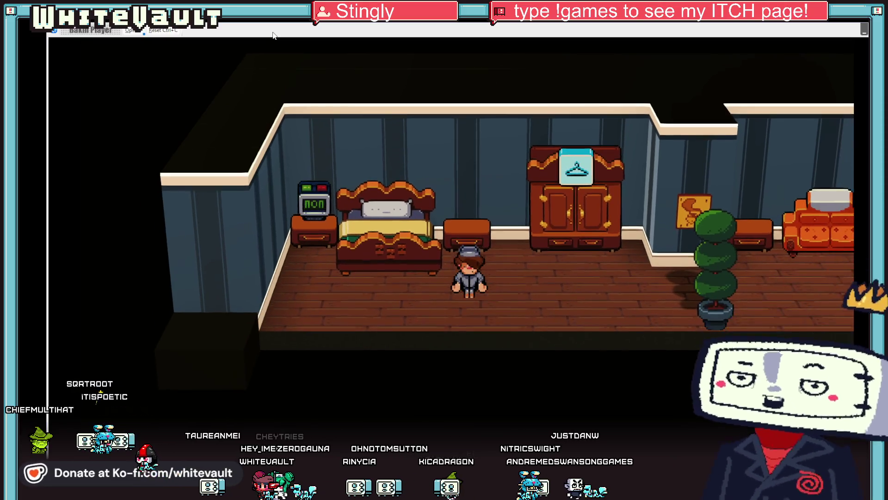
key("Up")
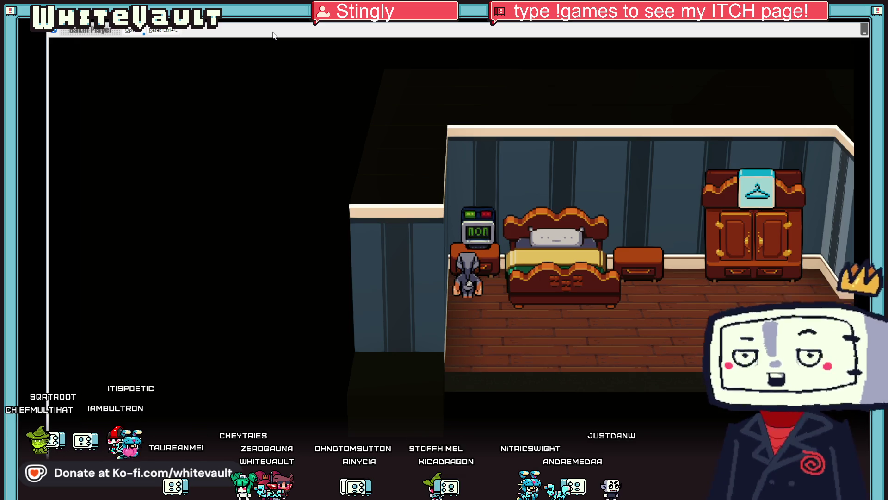
key("z")
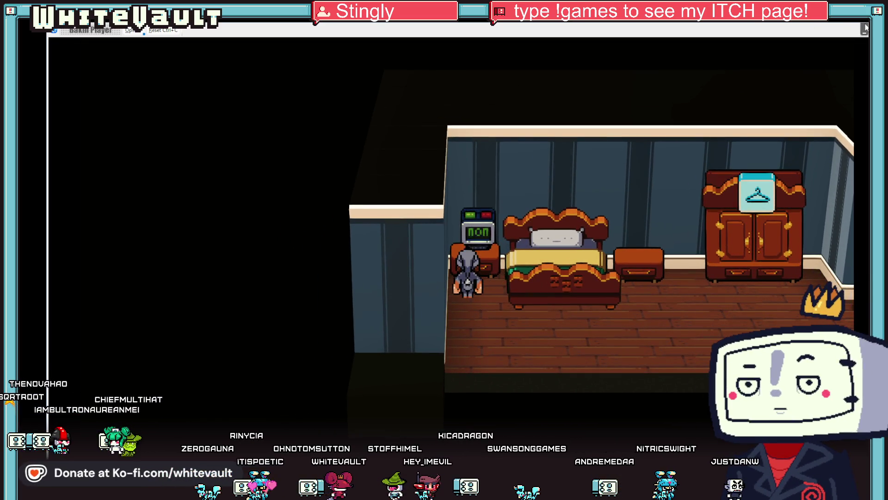
key("alt+F4")
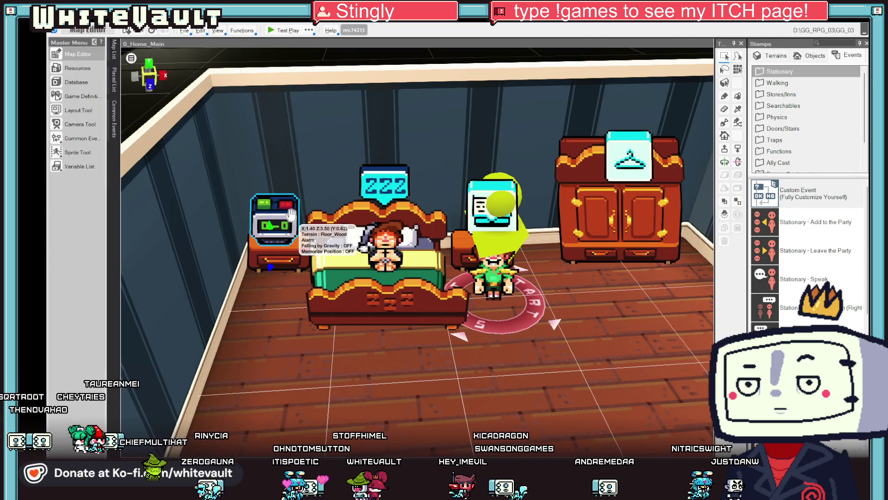
Step: Review the Alarm event's three Start of Day sheets, ending on the third sheet's Change Event Motion command
double_click(290, 214)
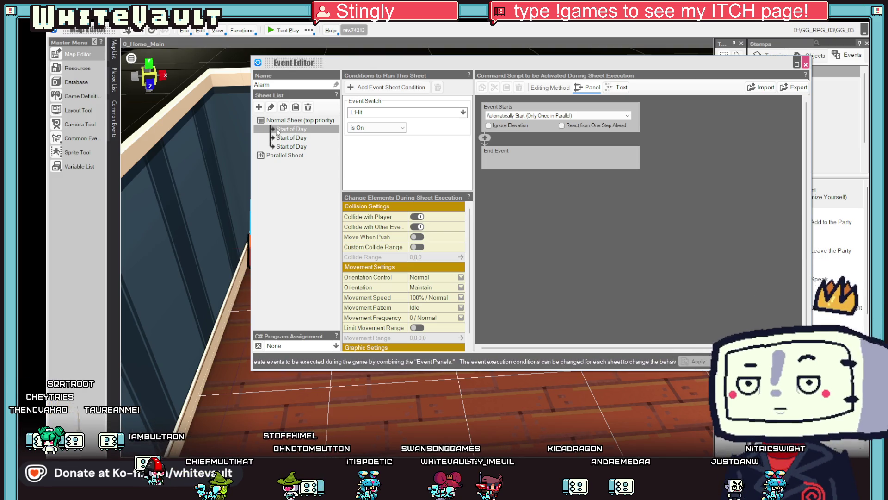
left_click(370, 107)
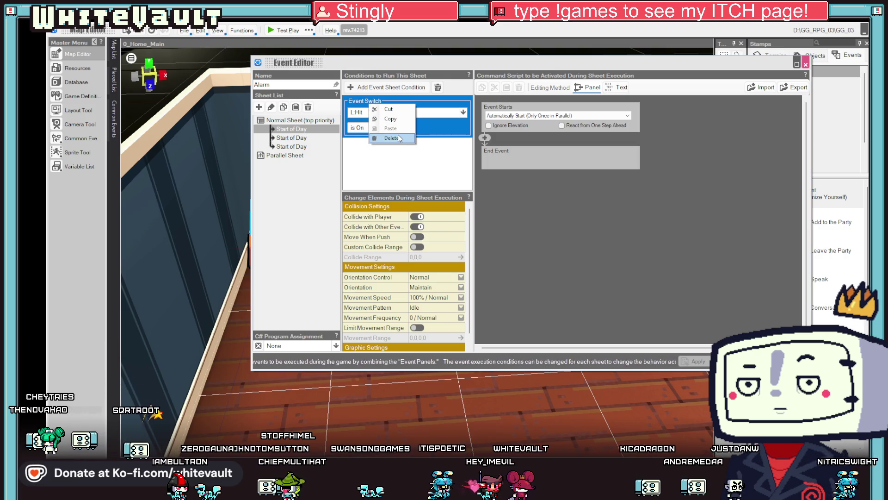
left_click(622, 233)
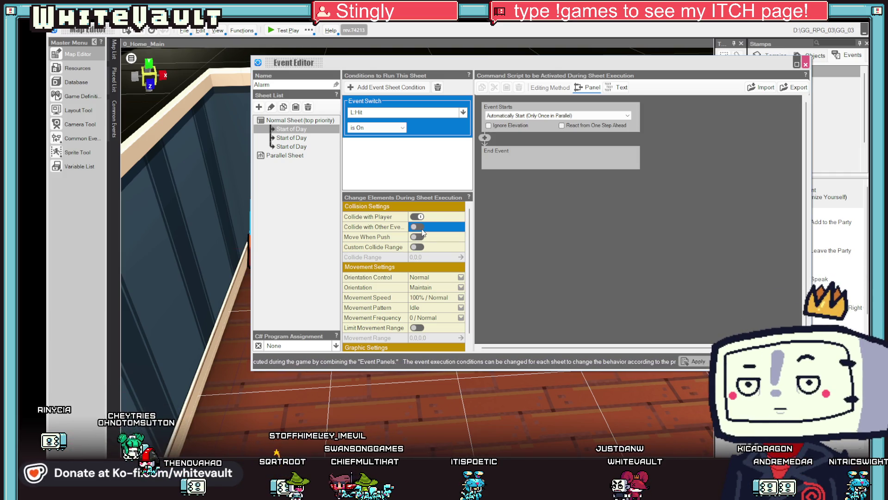
left_click(291, 137)
left_click(417, 227)
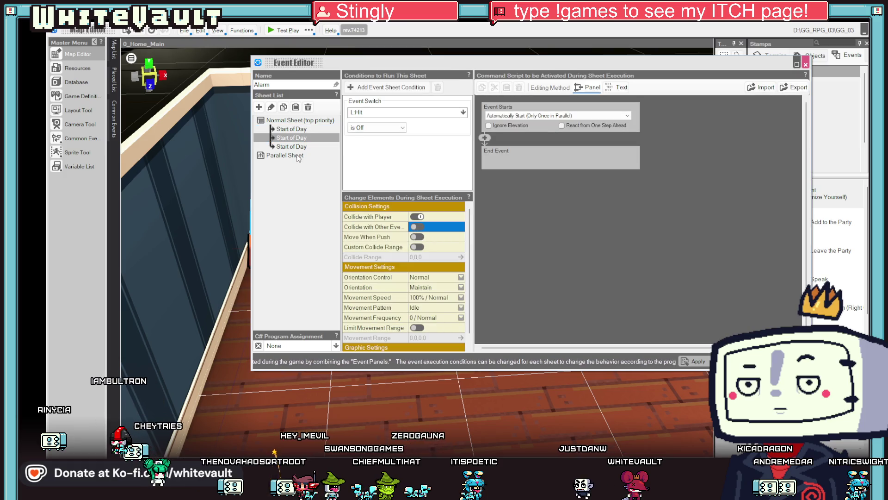
left_click(291, 146)
left_click(416, 227)
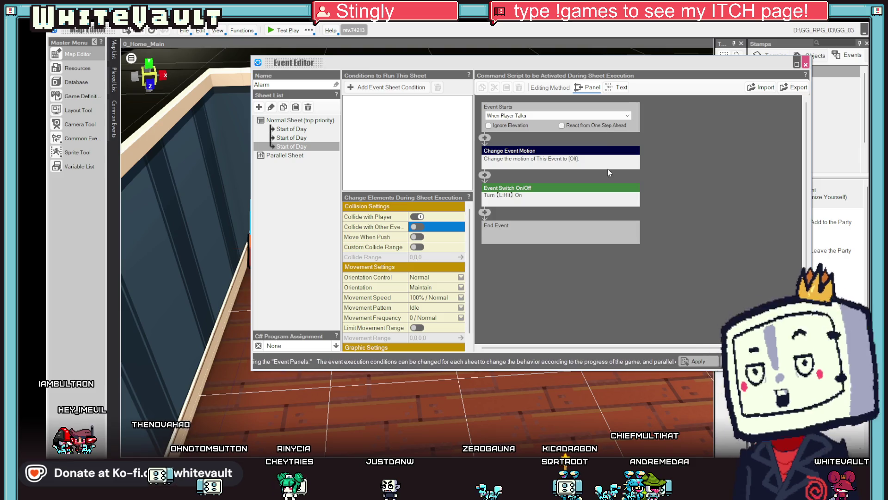
right_click(613, 154)
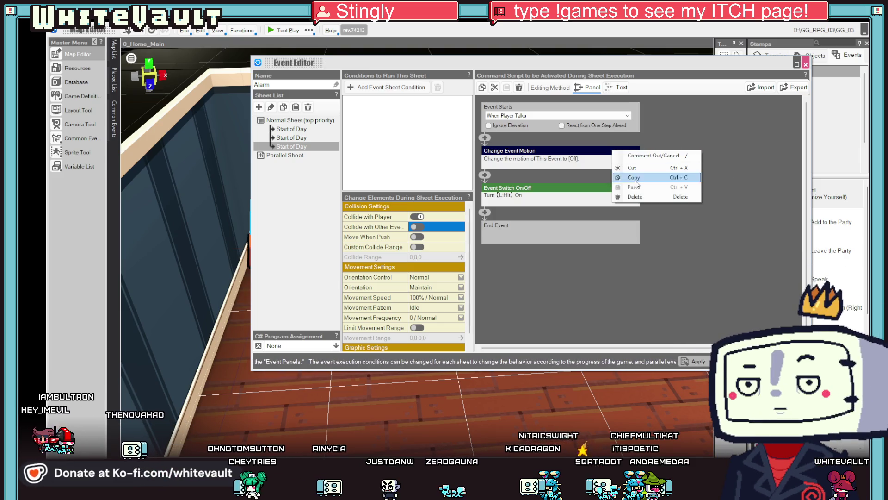
Step: Delete the third sheet's Change Event Motion command and look back through the other sheets
left_click(653, 197)
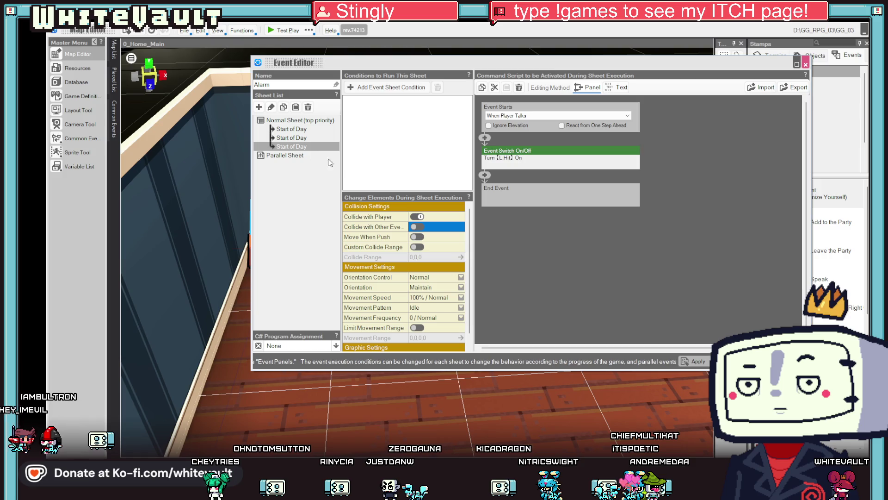
left_click(303, 138)
left_click(306, 130)
scroll(468, 243, "down", 1)
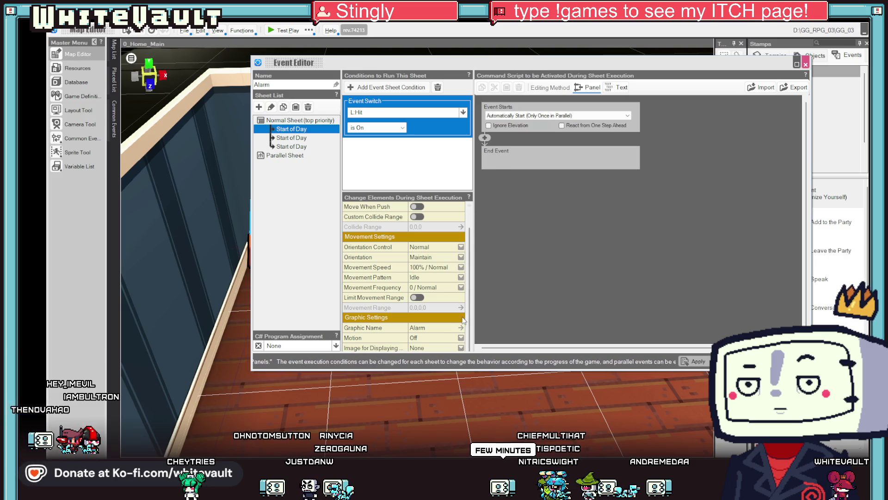
left_click(484, 138)
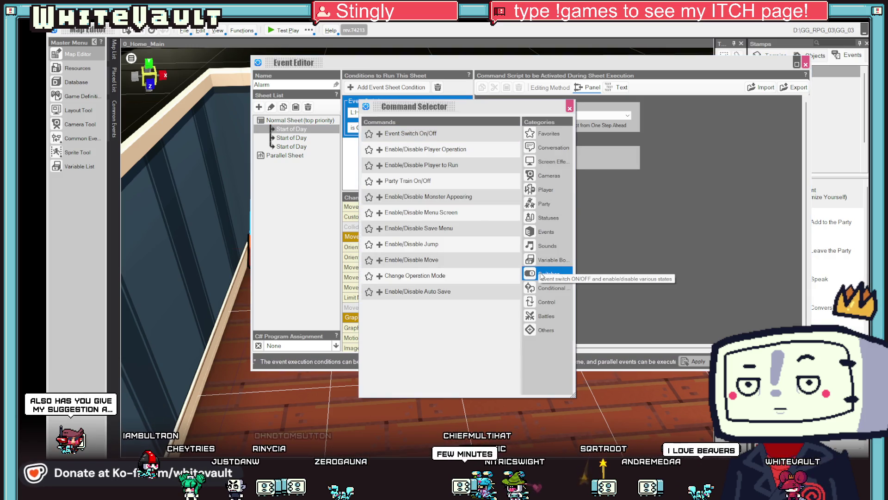
left_click(570, 109)
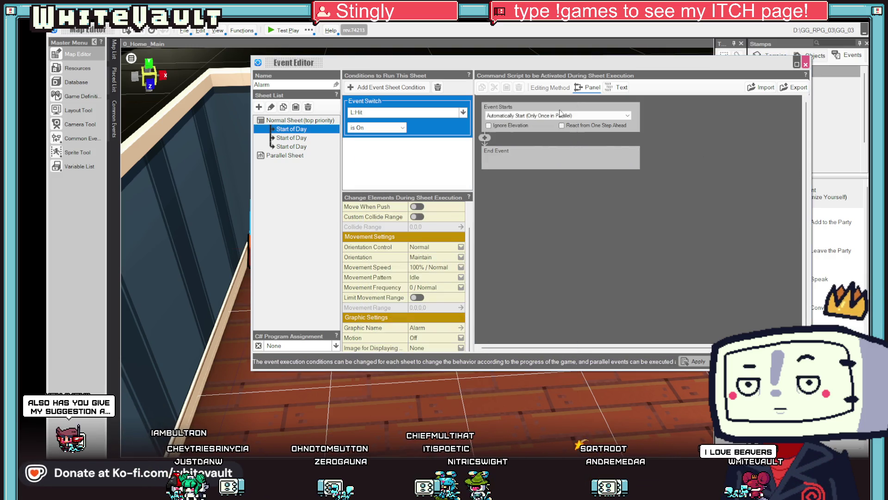
key("Down")
key("Down")
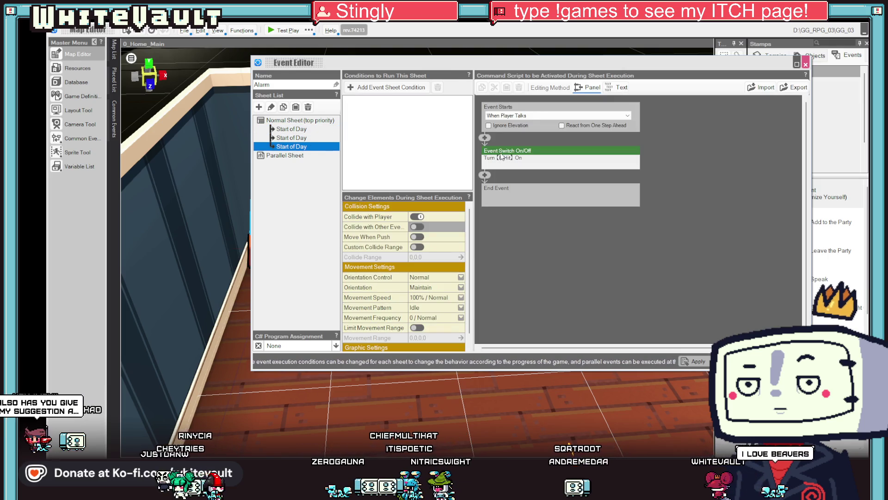
left_click(305, 129)
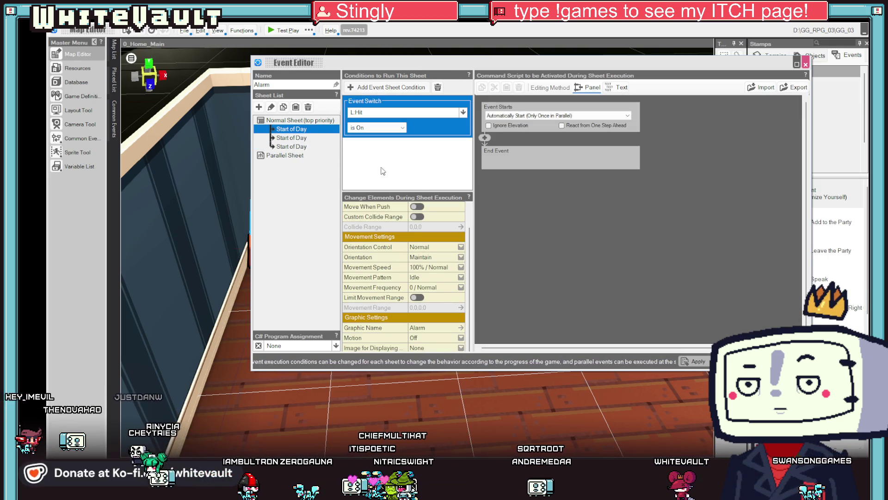
left_click(296, 140)
left_click(303, 147)
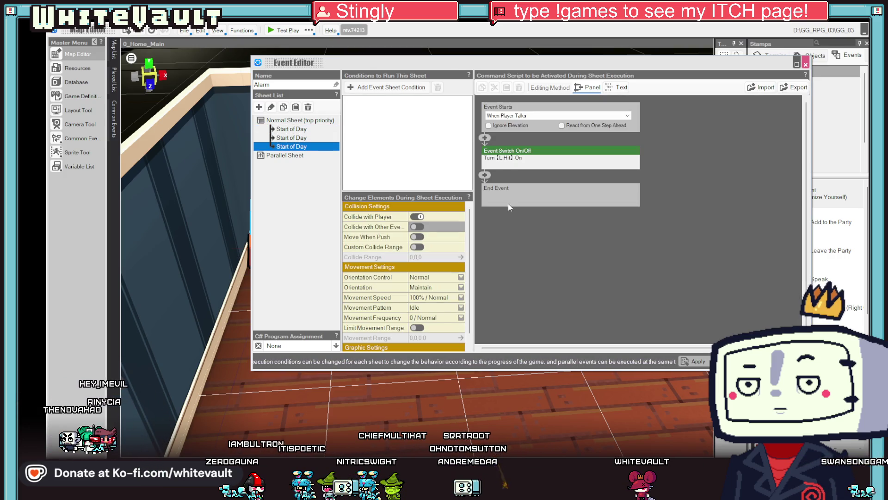
left_click(300, 137)
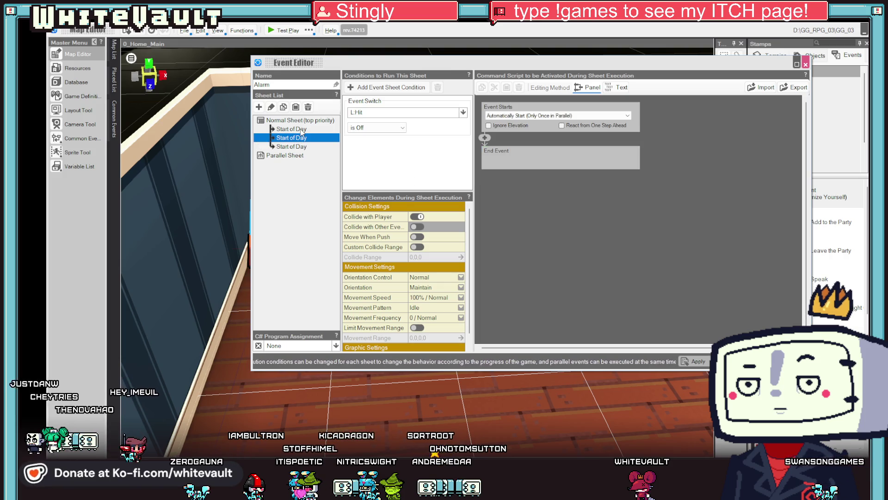
Step: Copy the L:Hit is Off condition from the second sheet into the third, then start a test play
left_click(373, 107)
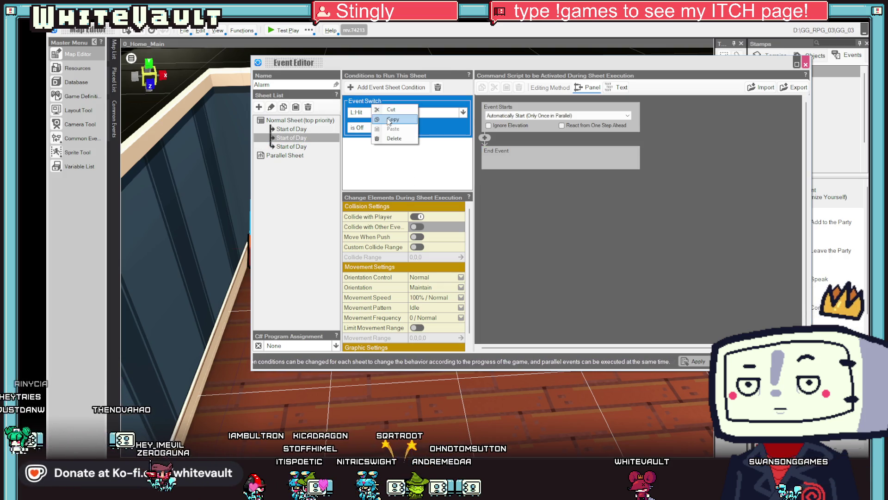
left_click(392, 119)
left_click(291, 147)
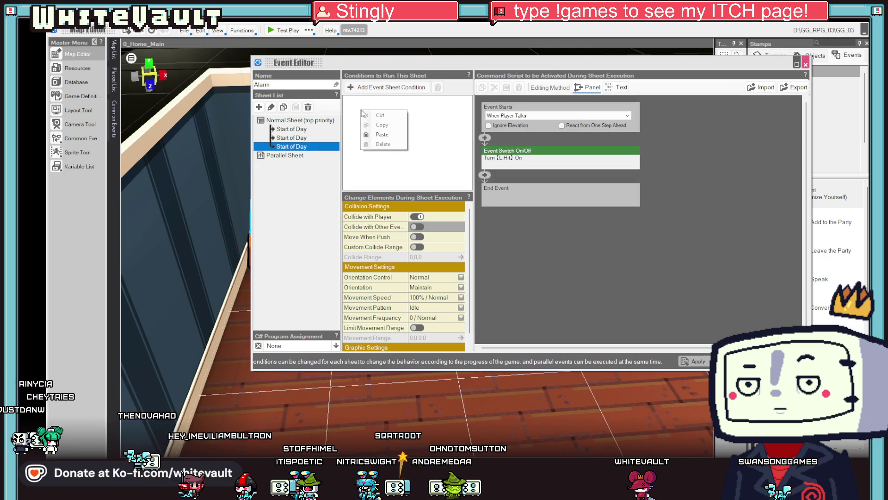
left_click(382, 135)
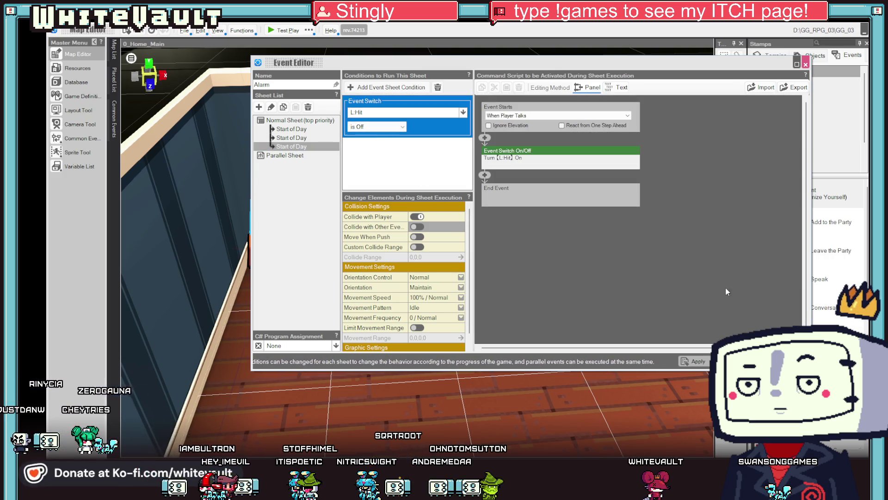
left_click(273, 32)
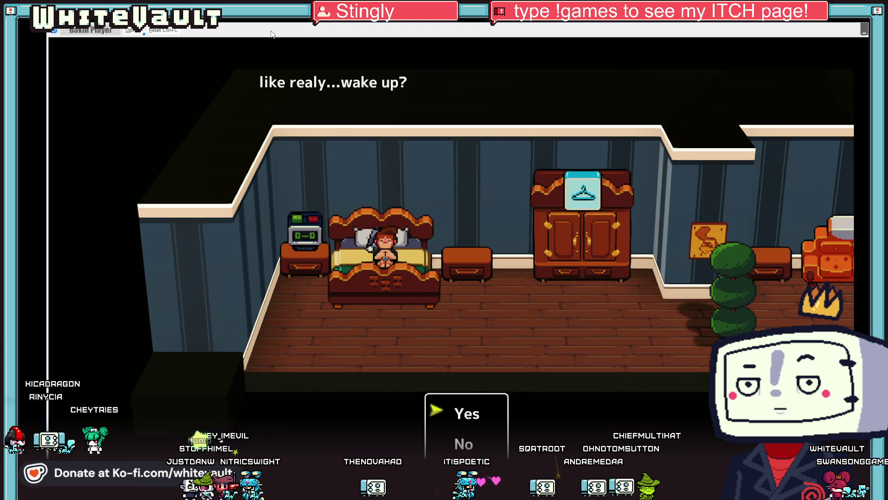
Step: Wake the character, walk to the alarm clock, the potted plant and back beside the bed, then stop
key("Return")
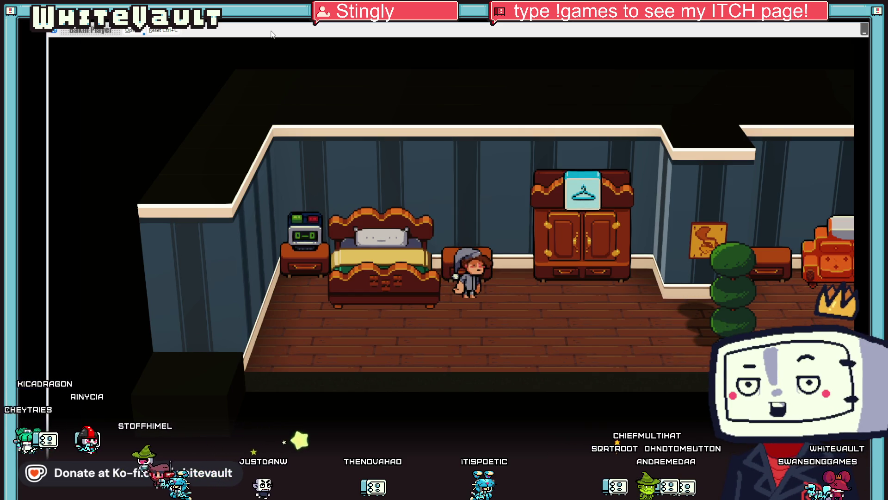
key("Left")
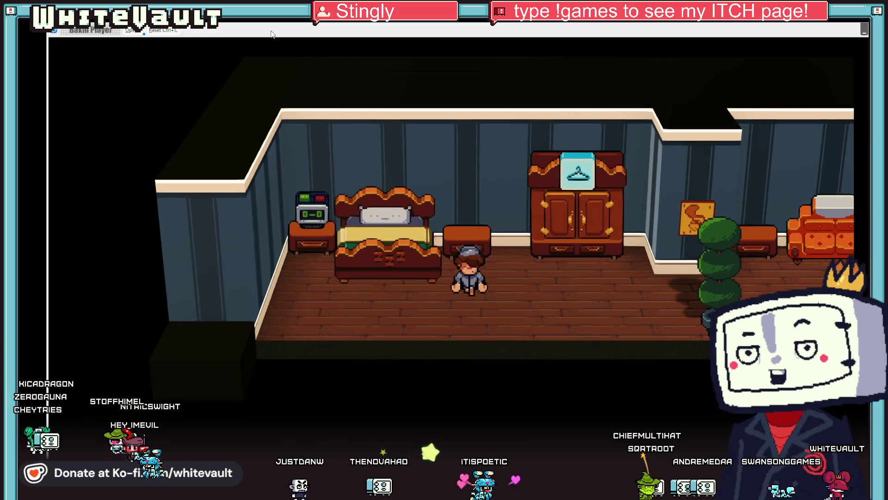
key("Up")
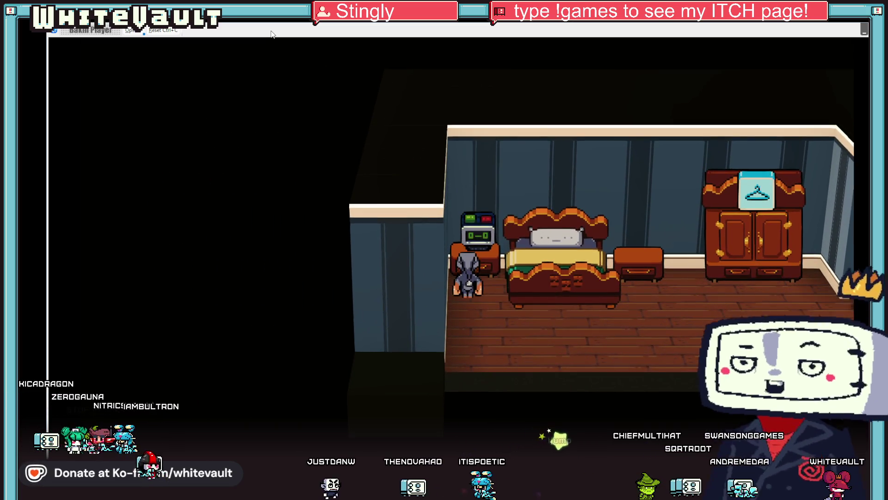
key("Down")
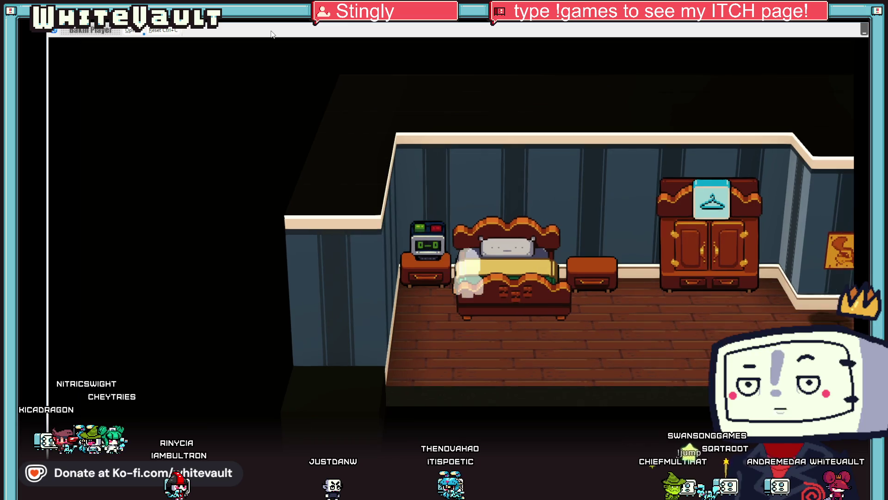
key("Right")
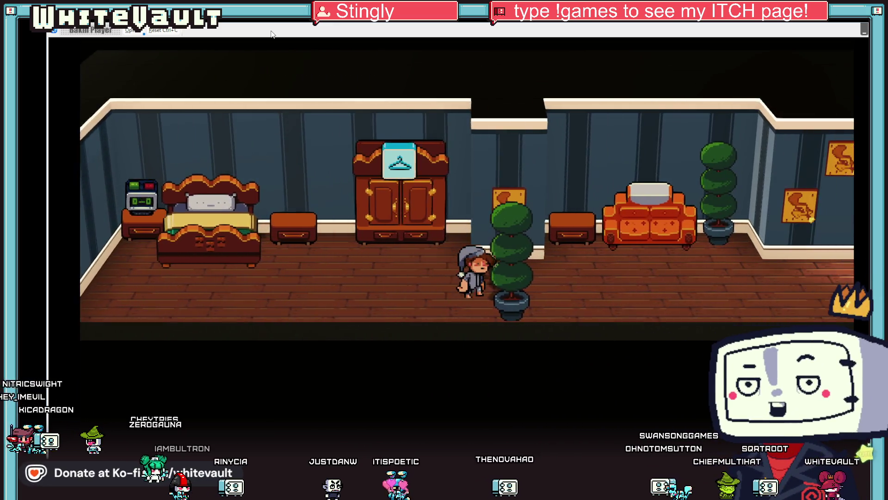
key("Left")
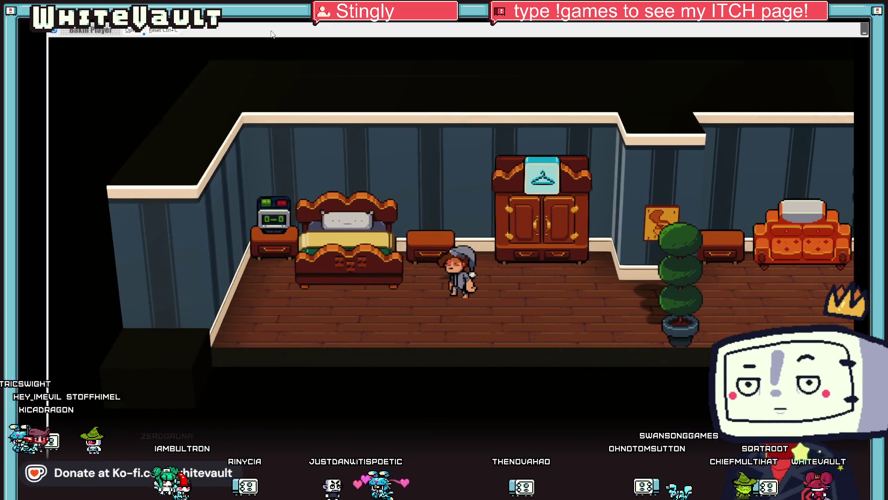
key("Down")
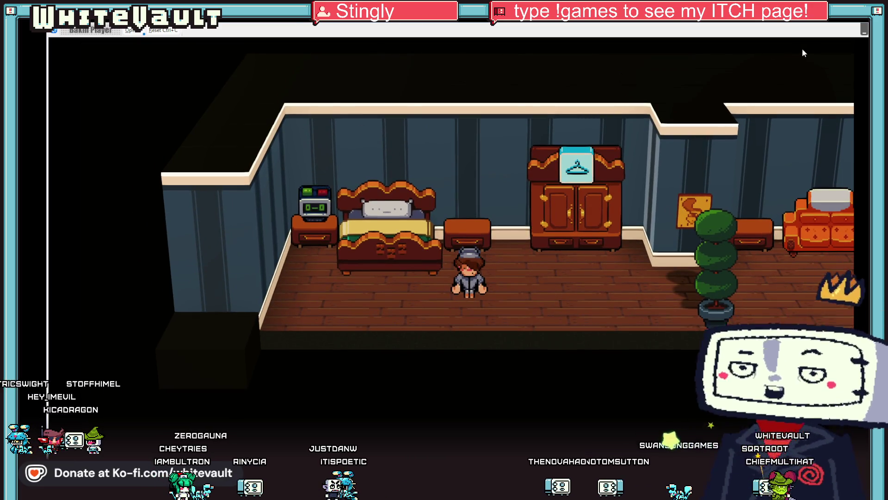
left_click(864, 29)
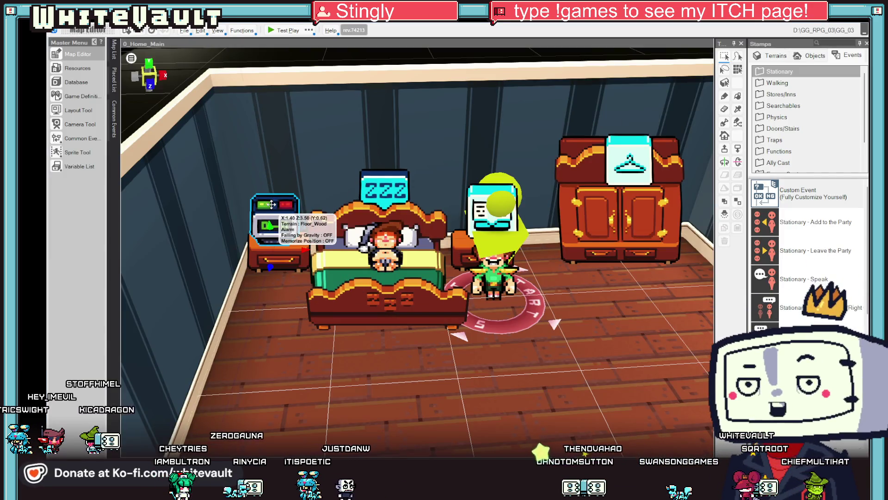
Step: Remove the L:Hit is Off condition and delete the two extra Start of Day sheets from the Alarm event
double_click(276, 220)
right_click(380, 105)
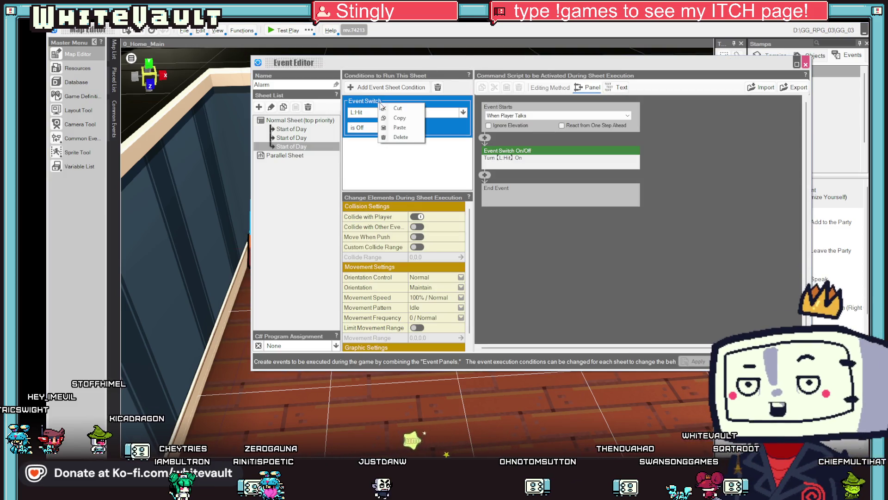
left_click(401, 137)
left_click(305, 138)
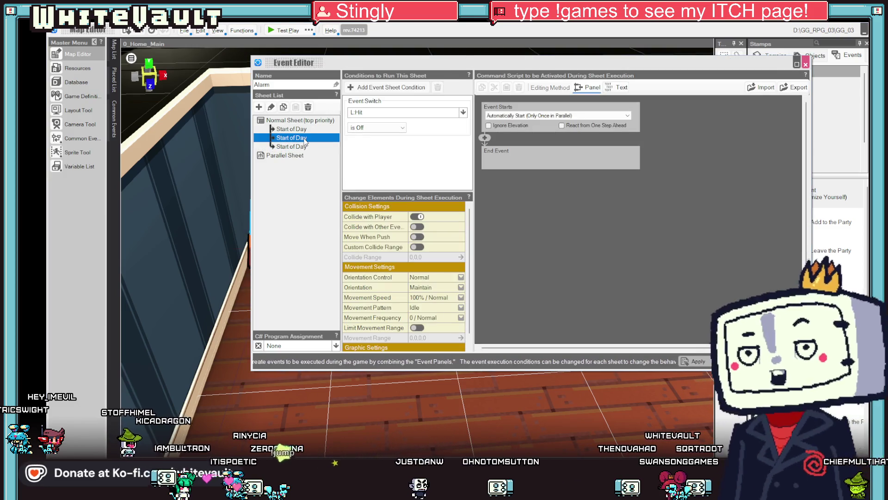
left_click(303, 130)
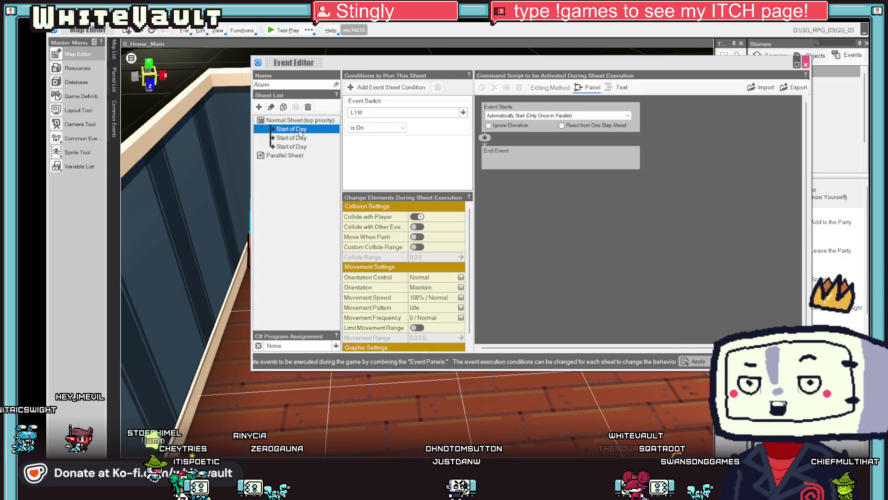
right_click(301, 133)
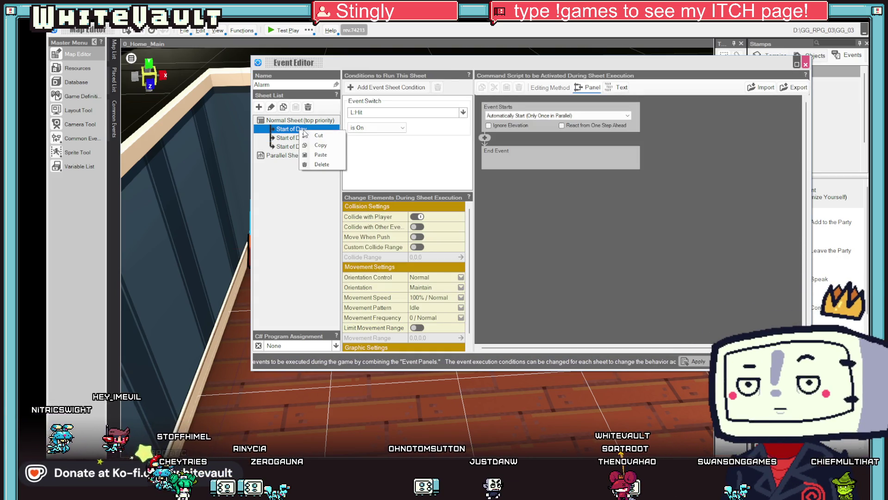
left_click(318, 165)
left_click(469, 271)
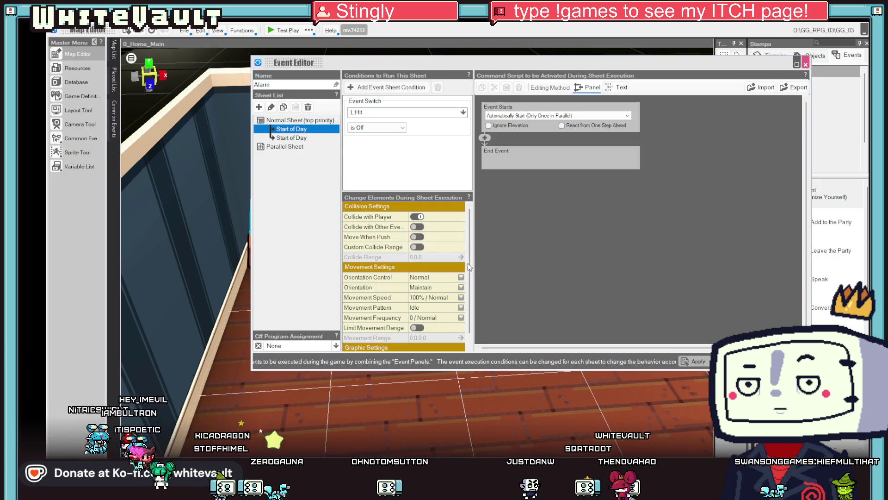
left_click(324, 161)
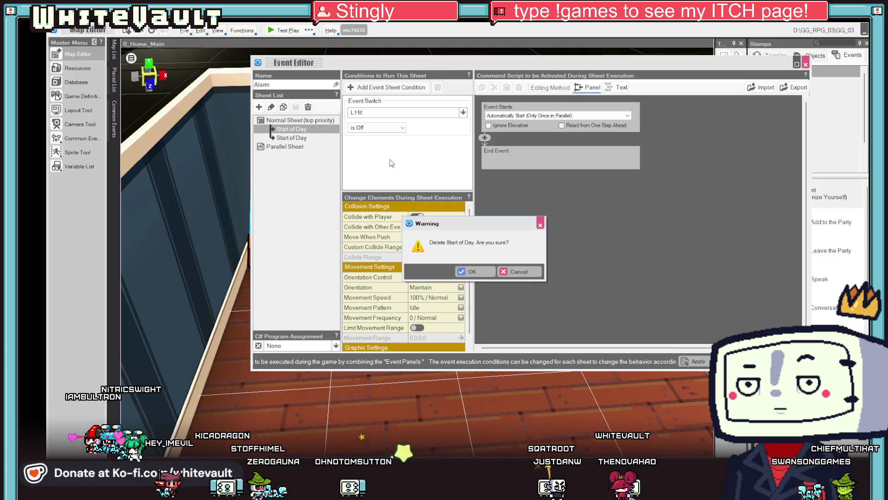
left_click(484, 275)
scroll(426, 326, "down", 3)
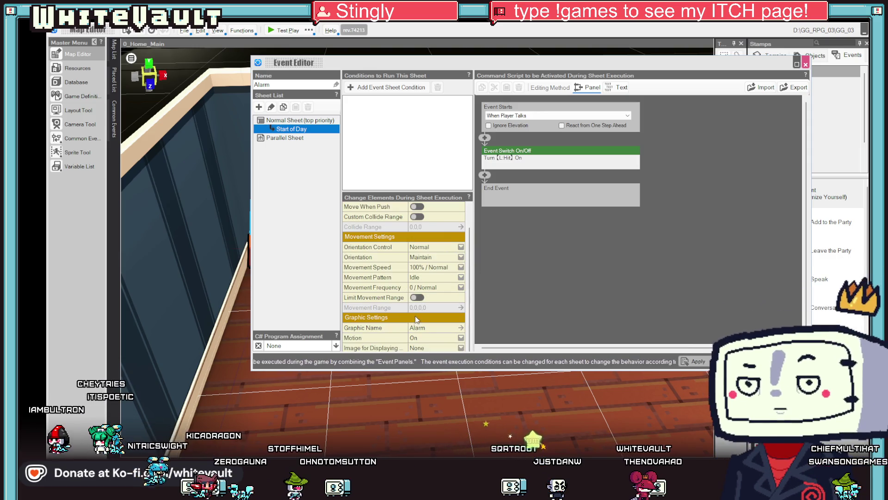
Step: Insert a Change Event Motion command setting the Alarm graphic to Sleep after the switch command
right_click(526, 154)
left_click(488, 176)
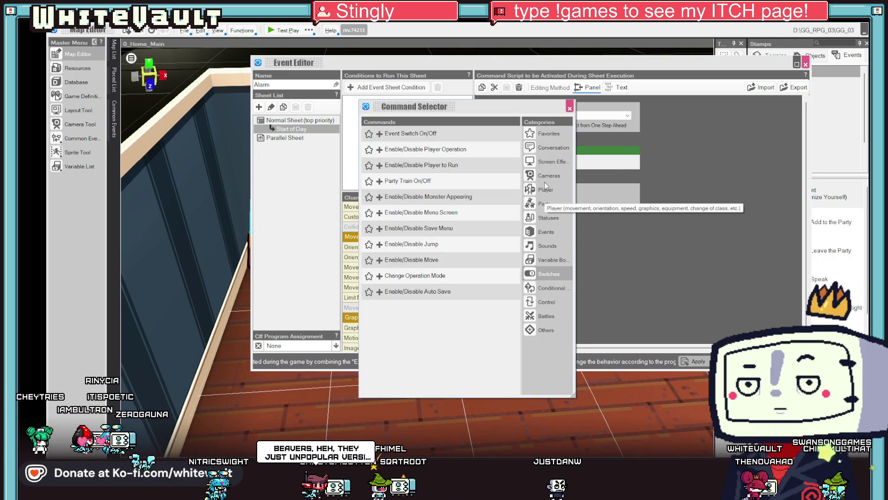
left_click(545, 232)
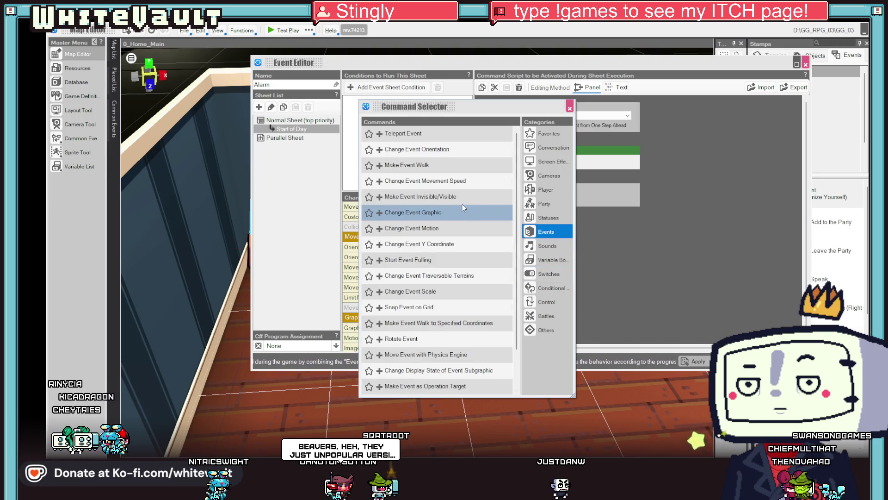
left_click(451, 228)
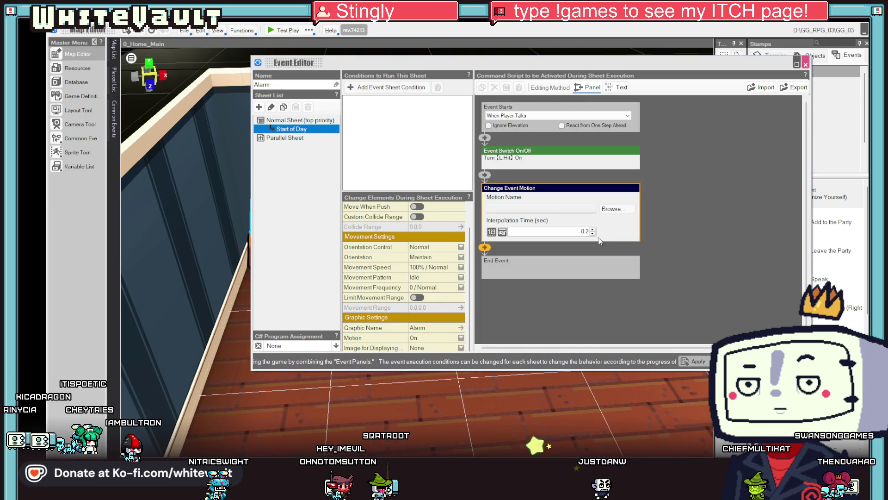
left_click(610, 210)
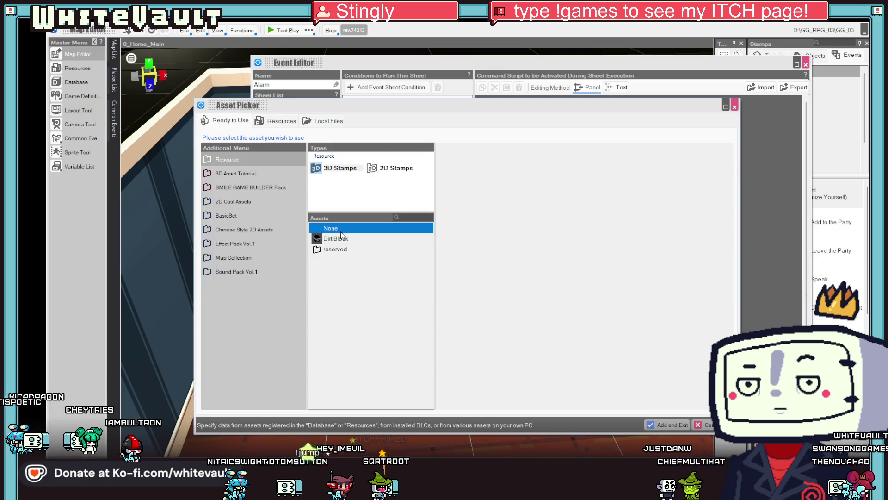
left_click(391, 168)
scroll(360, 300, "down", 5)
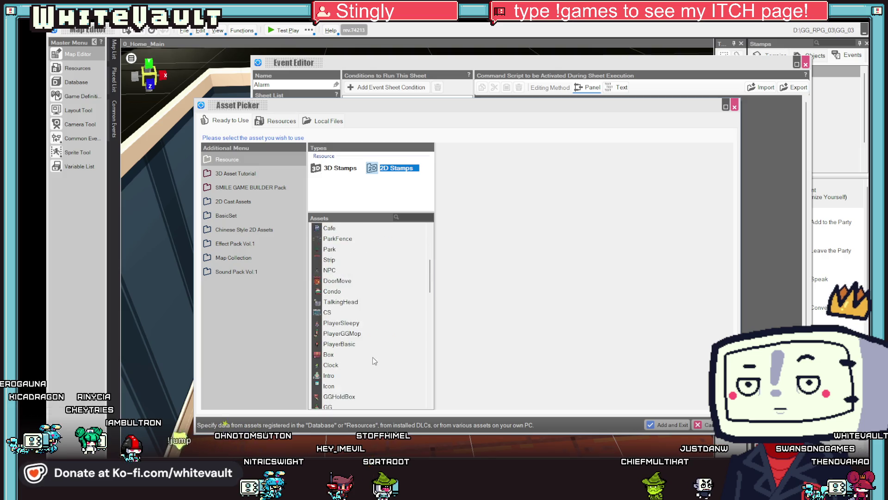
scroll(370, 389, "down", 15)
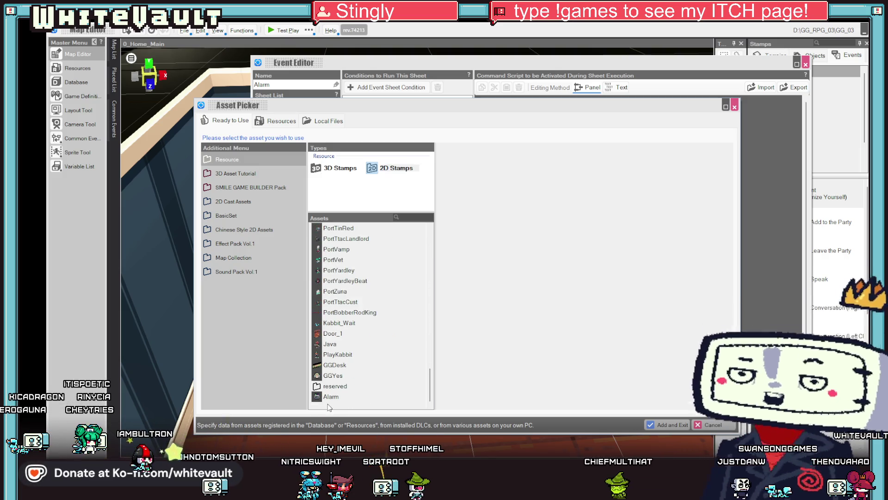
left_click(331, 397)
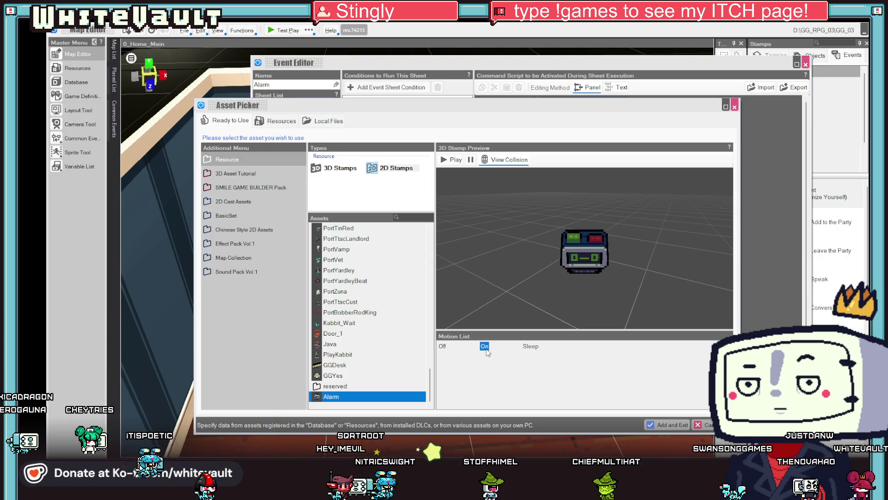
left_click(531, 346)
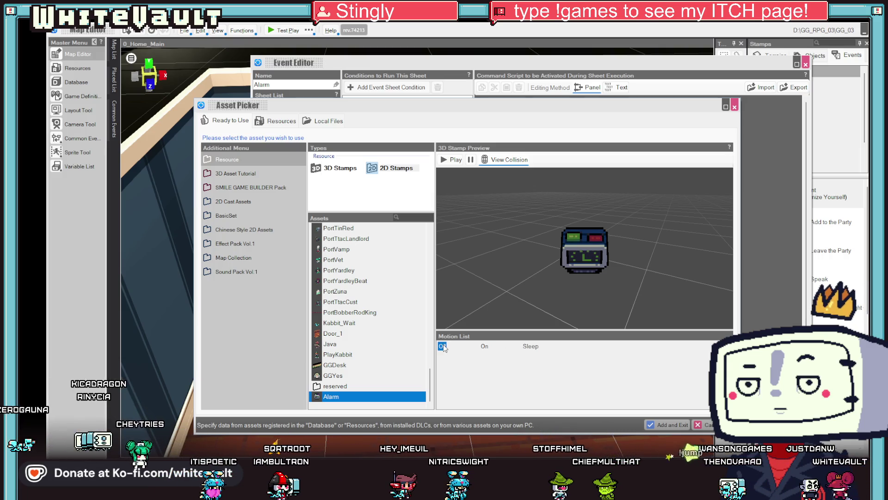
left_click(527, 346)
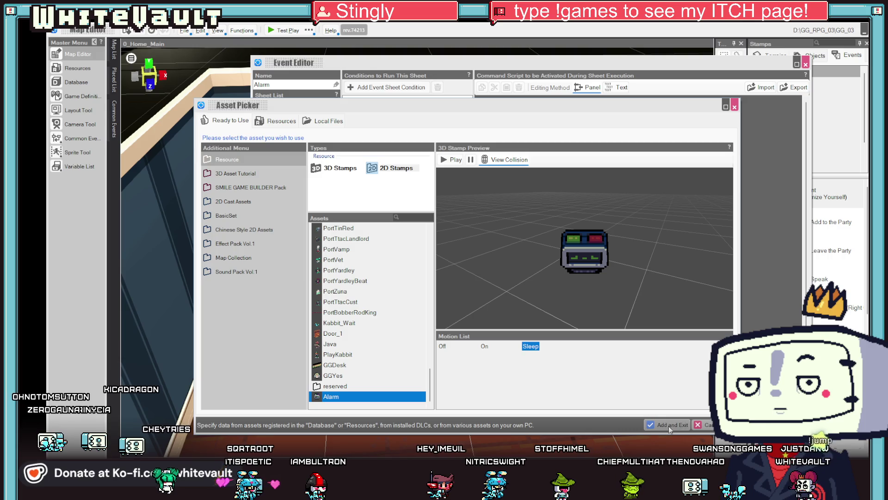
left_click(668, 425)
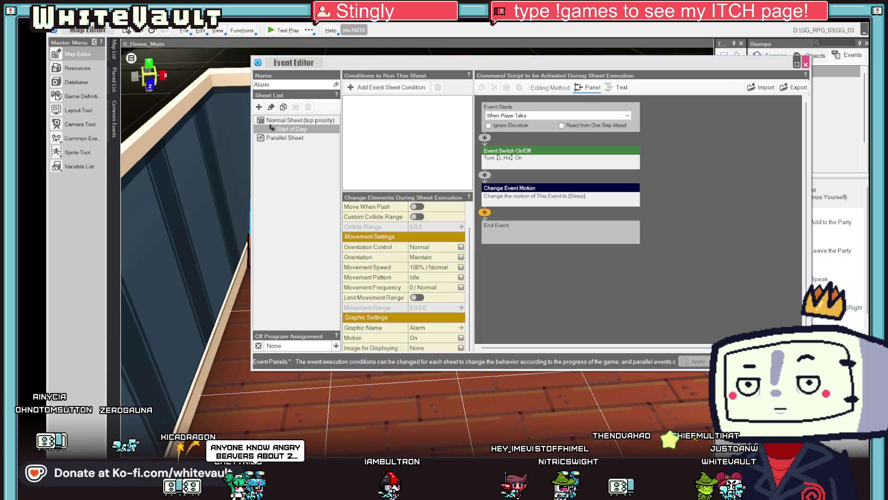
left_click(733, 361)
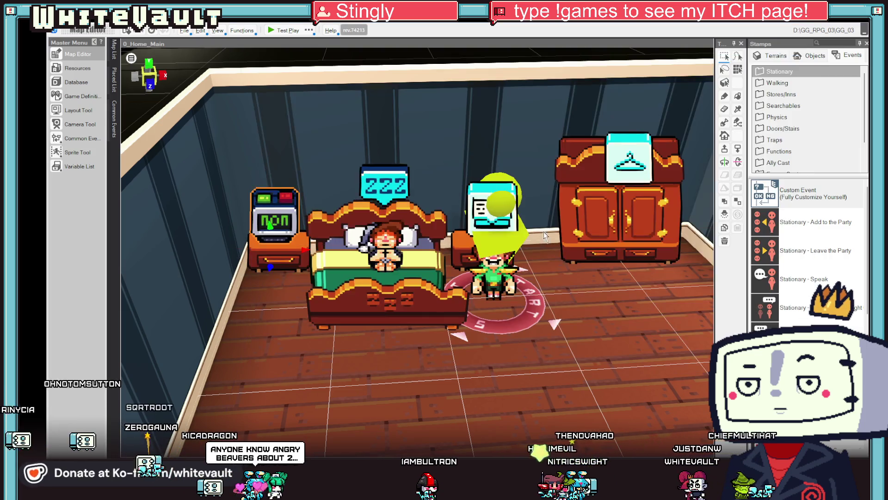
Step: Start a test play and answer yes to the wake-up prompt
left_click(271, 31)
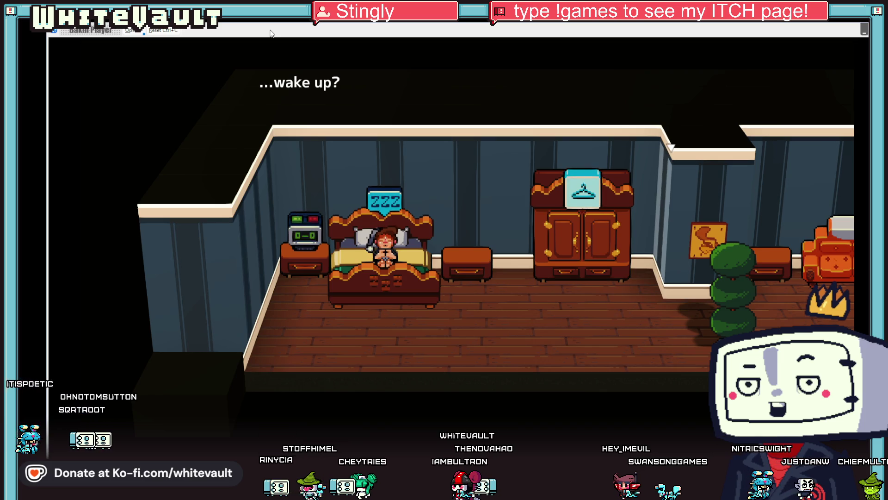
key("Return")
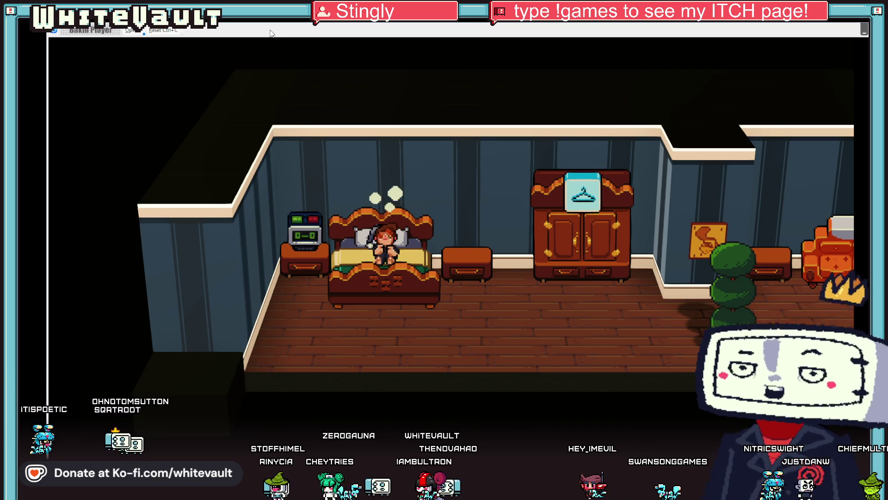
key("Return")
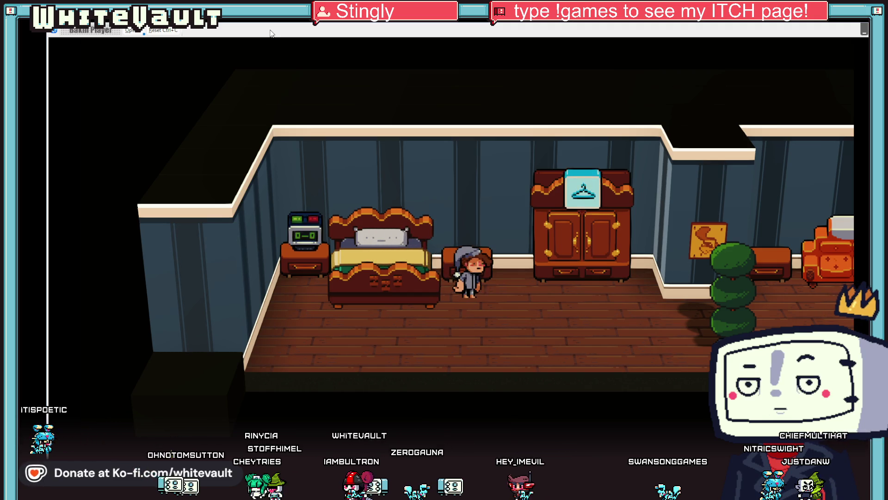
Step: Walk the character past the nightstand and bed, into the next room and through the corridor doorway
key("Left")
key("Up")
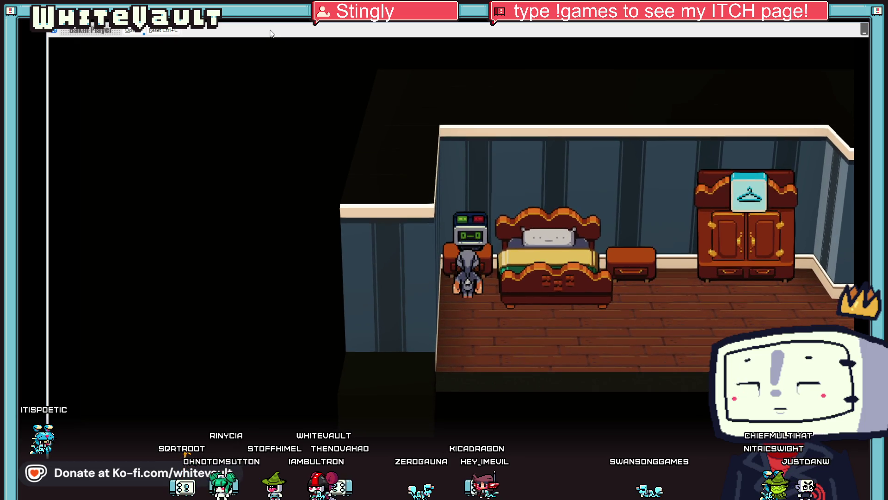
key("Down")
key("Right")
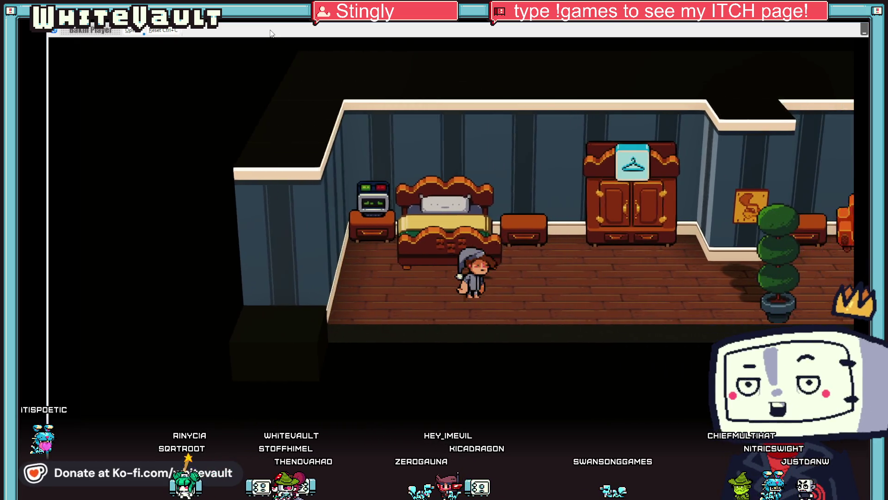
key("Right")
key("Left")
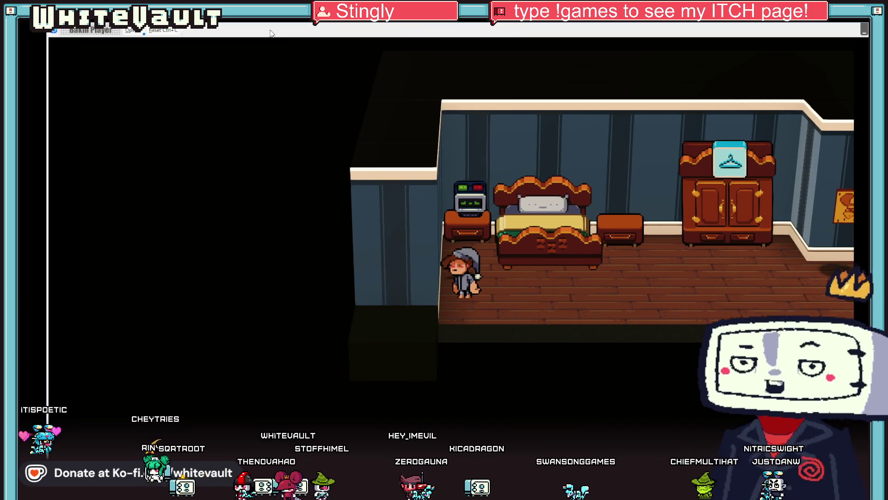
key("Right")
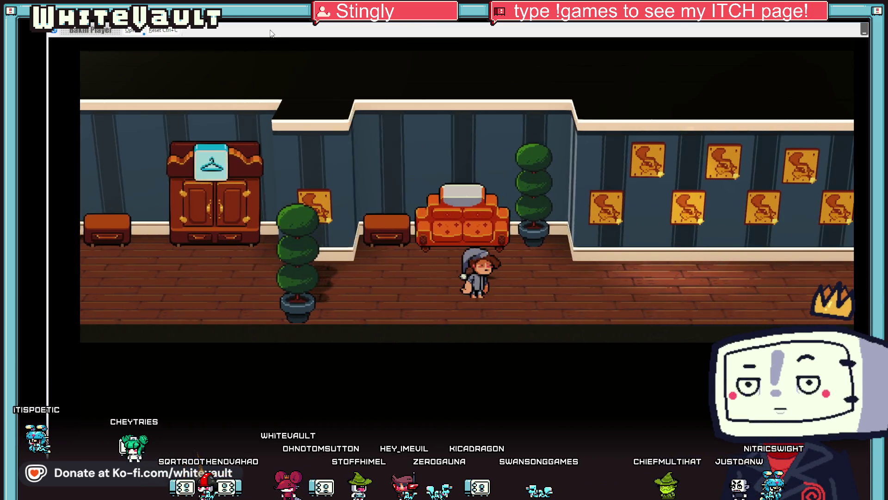
key("Right")
key("Up")
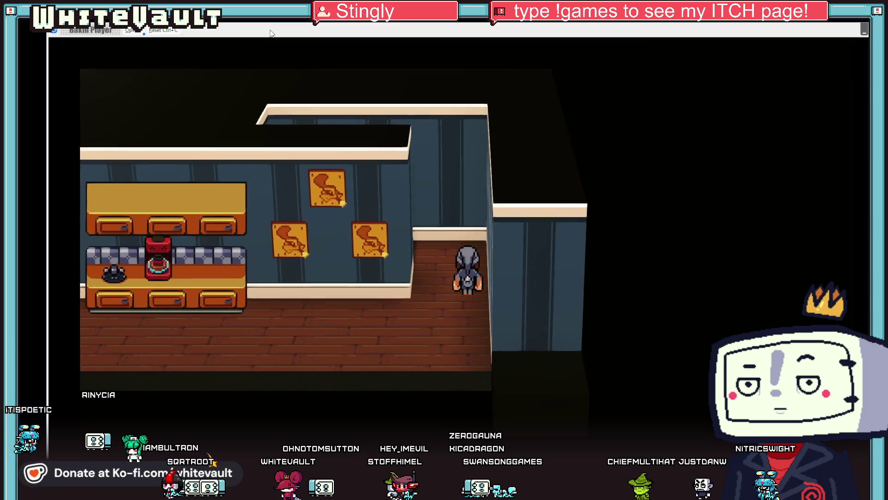
key("Up")
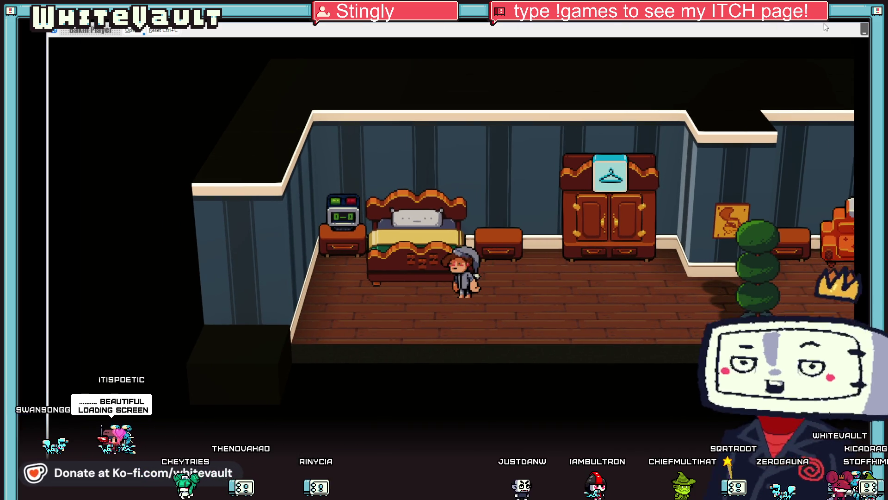
Step: Close the test play and duplicate the Alarm event's Start of Day sheet as a second sheet
key("alt+F4")
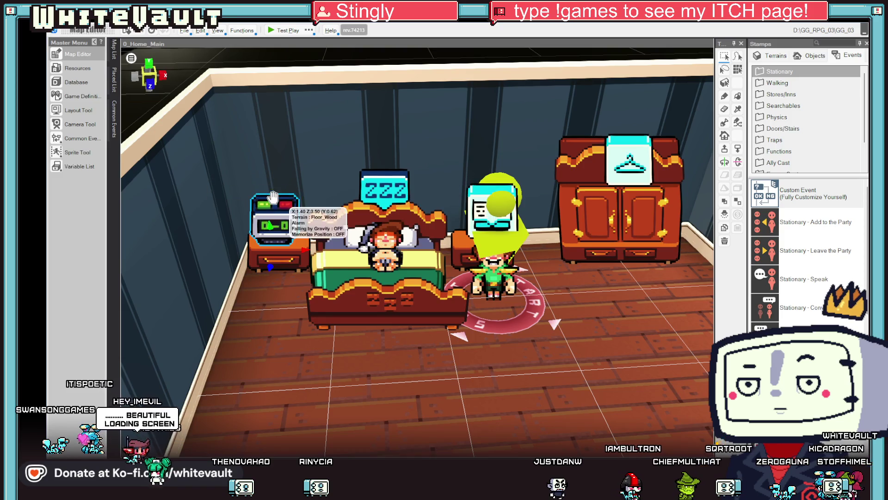
double_click(273, 199)
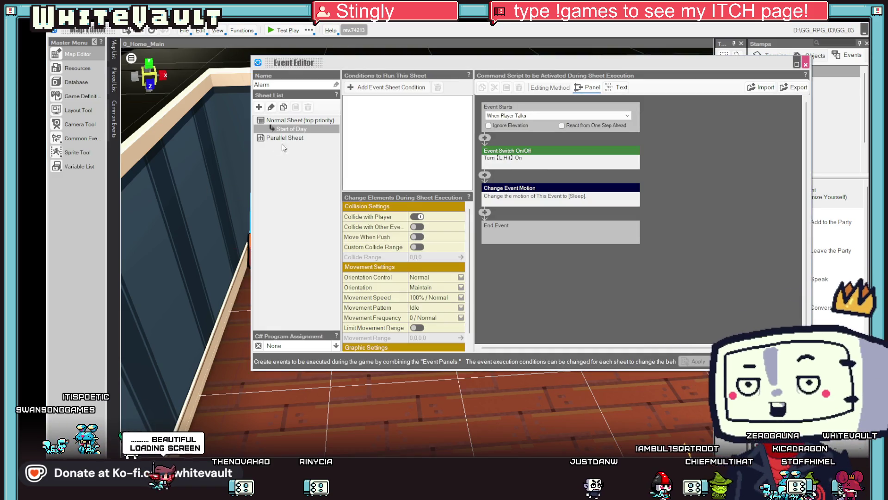
right_click(290, 132)
left_click(305, 143)
right_click(298, 130)
left_click(327, 155)
left_click(292, 137)
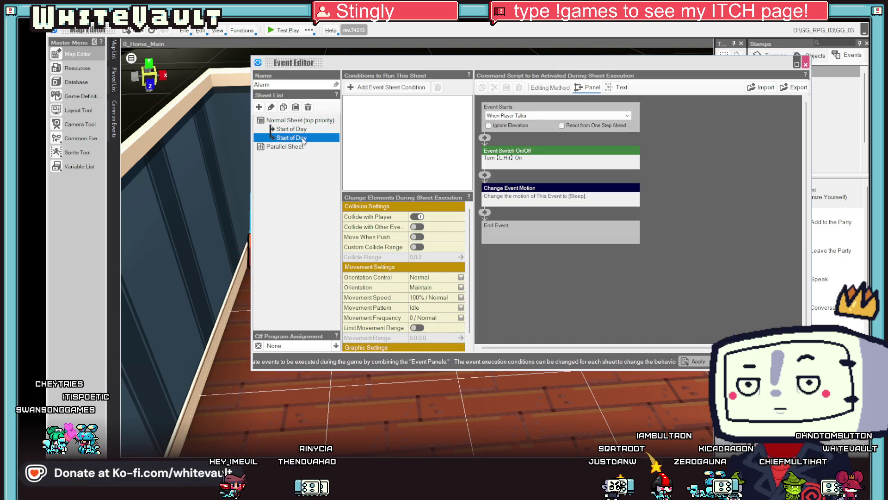
Step: Make the second sheet require the L:Hit local switch and delete its switch-on command
left_click(395, 90)
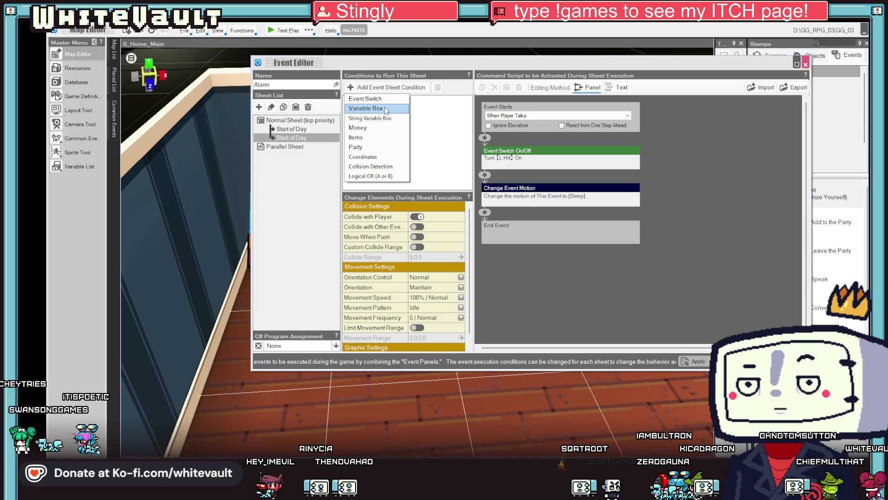
key("Up")
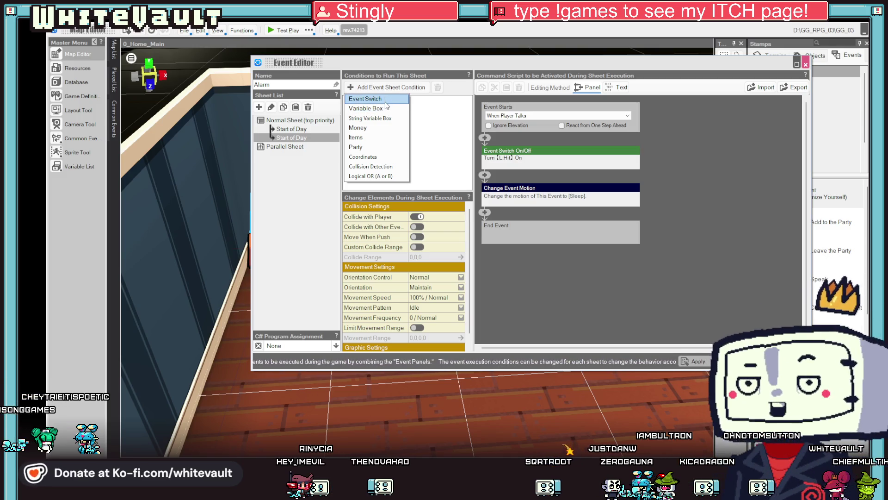
left_click(386, 102)
left_click(389, 112)
left_click(387, 145)
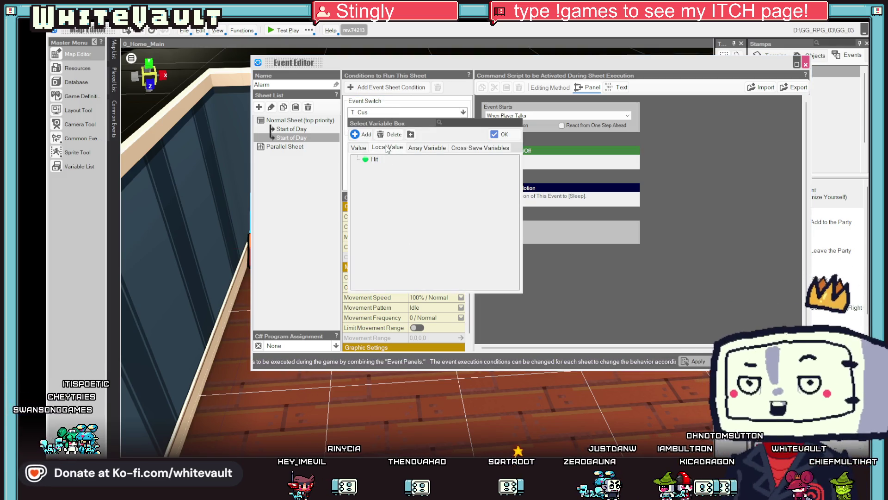
double_click(373, 165)
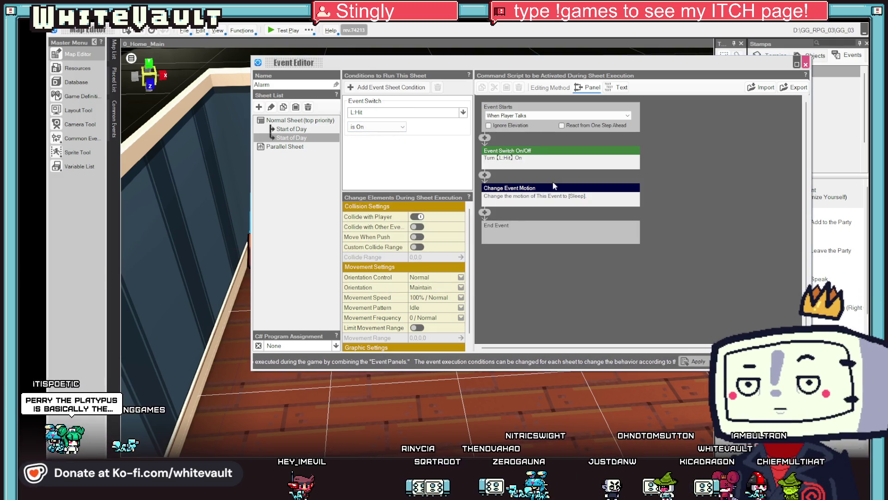
right_click(543, 151)
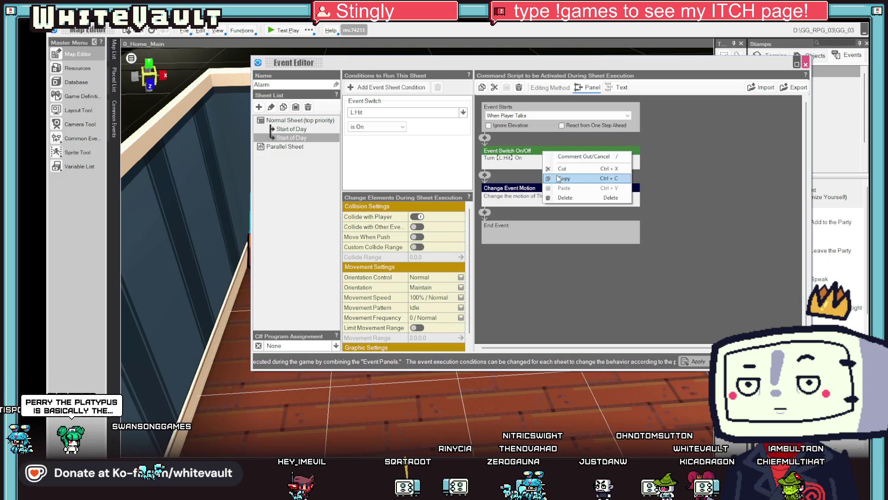
left_click(569, 198)
Step: Set the second sheet's motion to Off and its trigger to start automatically only once
scroll(426, 300, "down", 1)
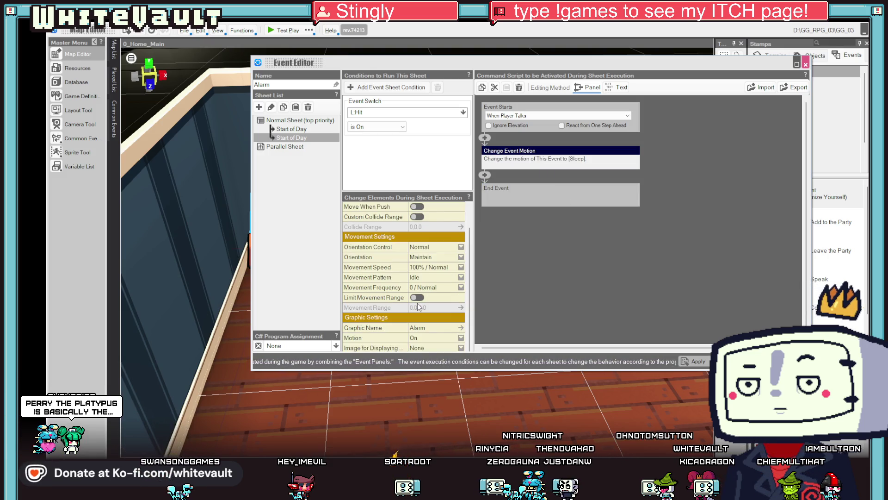
left_click(429, 338)
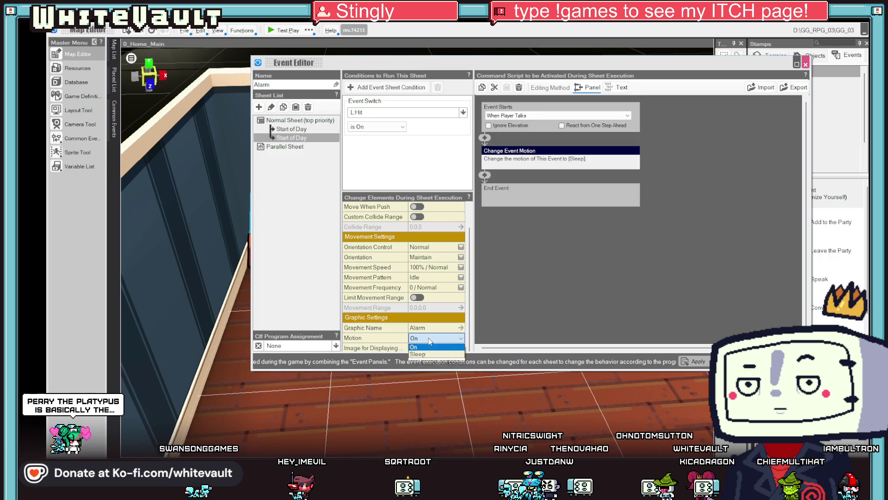
left_click(426, 361)
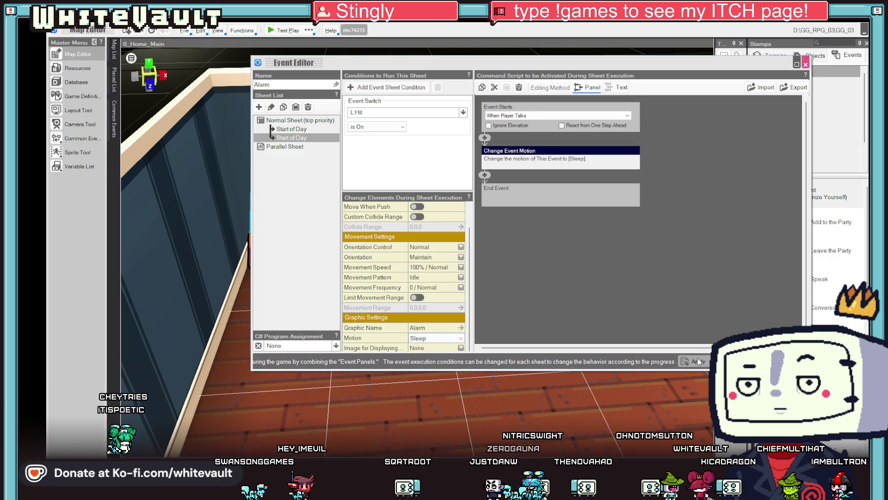
left_click(428, 338)
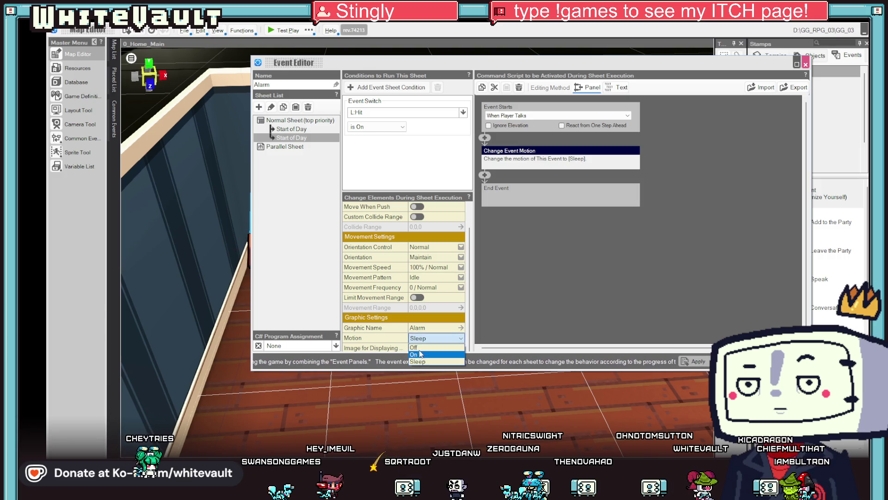
left_click(426, 348)
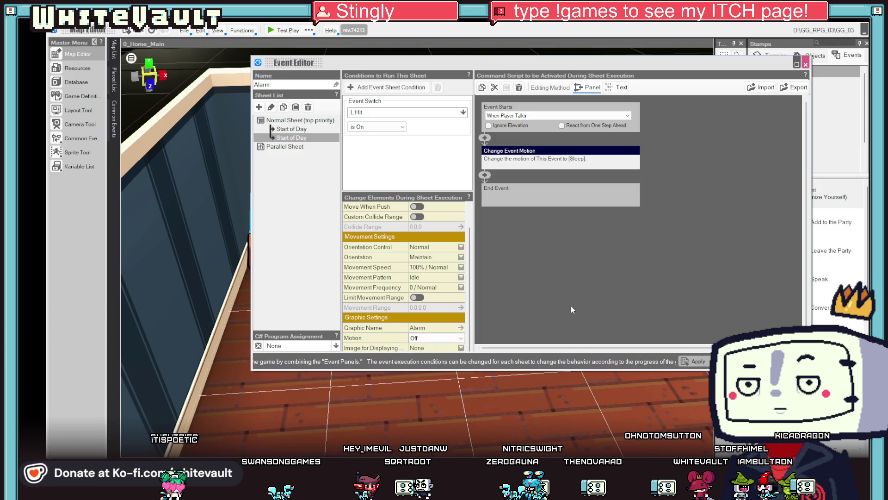
left_click(693, 361)
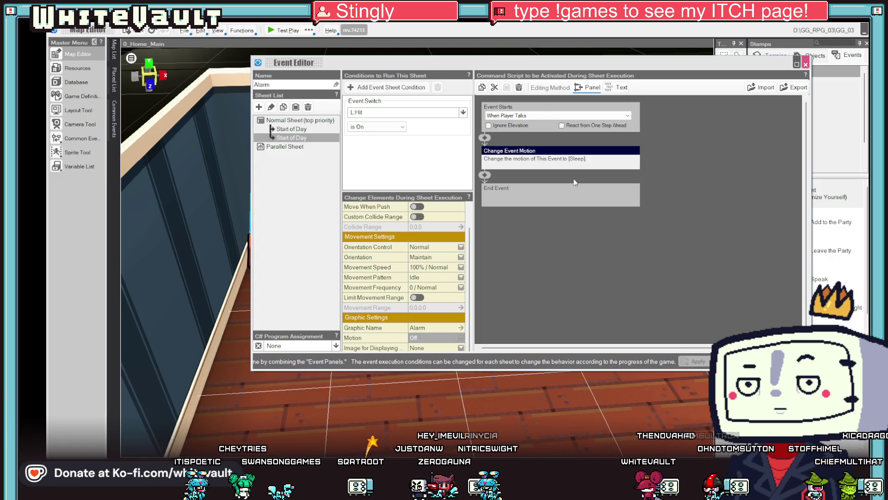
left_click(559, 116)
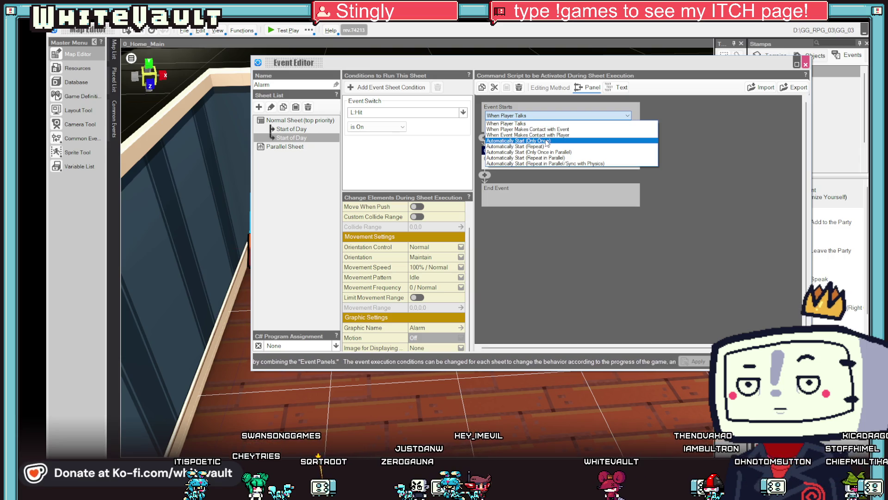
left_click(547, 141)
left_click(694, 362)
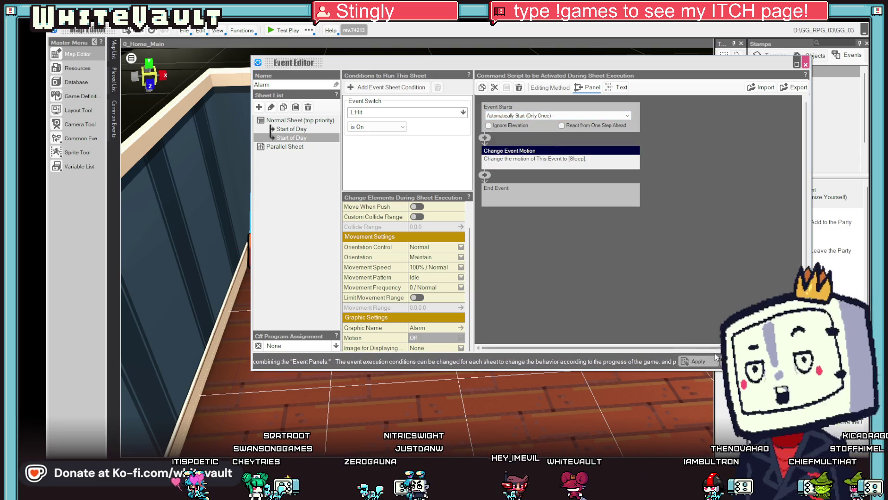
key("Escape")
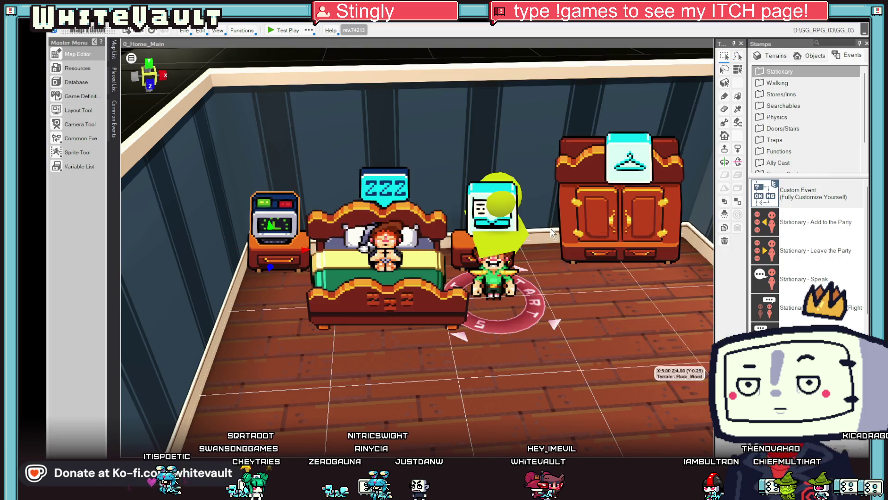
Step: Start a test play and answer Yes so the character wakes up and leaves bed
left_click(278, 30)
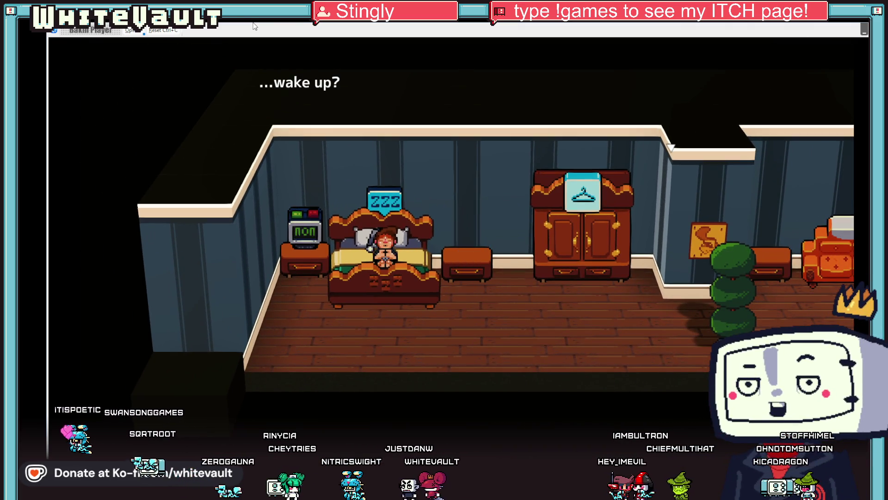
key("Return")
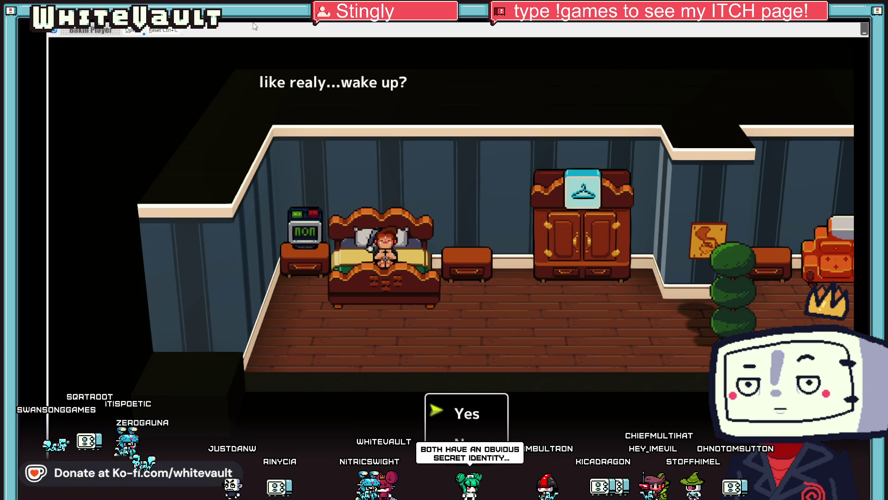
key("Return")
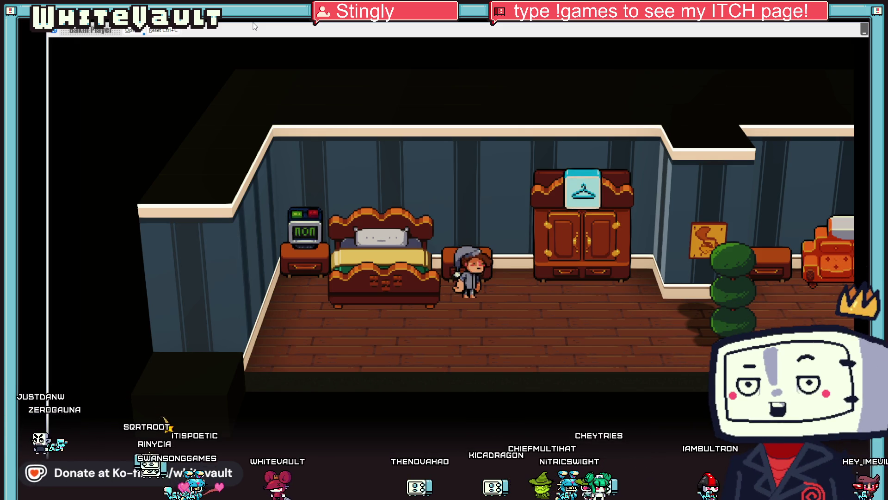
Step: Walk the character to the bedside alarm clock, then out along the hallway into the next area
key("Left")
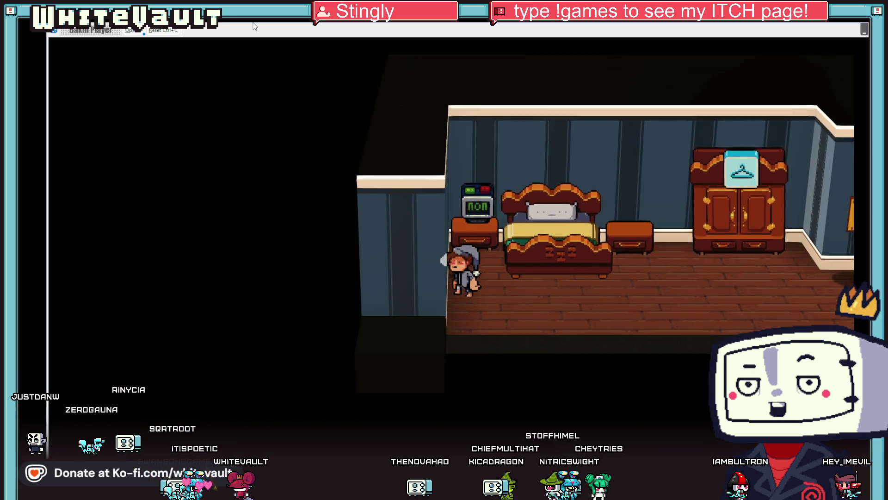
key("Up")
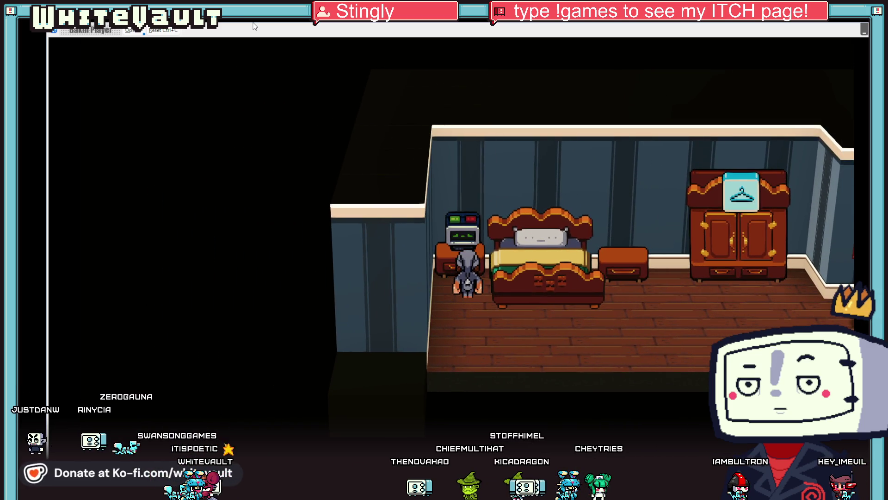
key("Right")
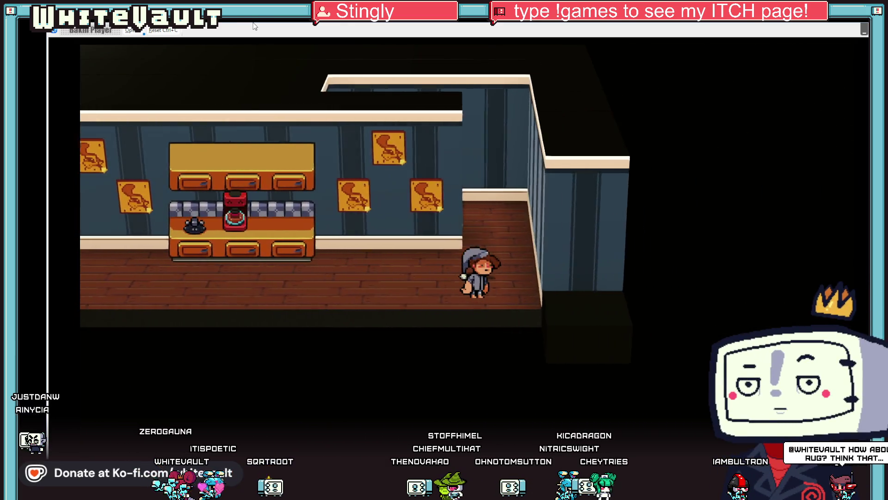
key("Up")
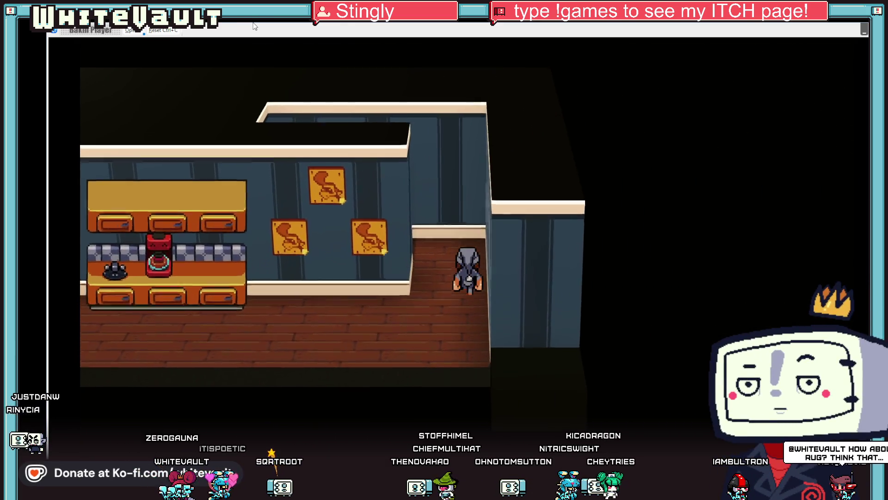
key("Up")
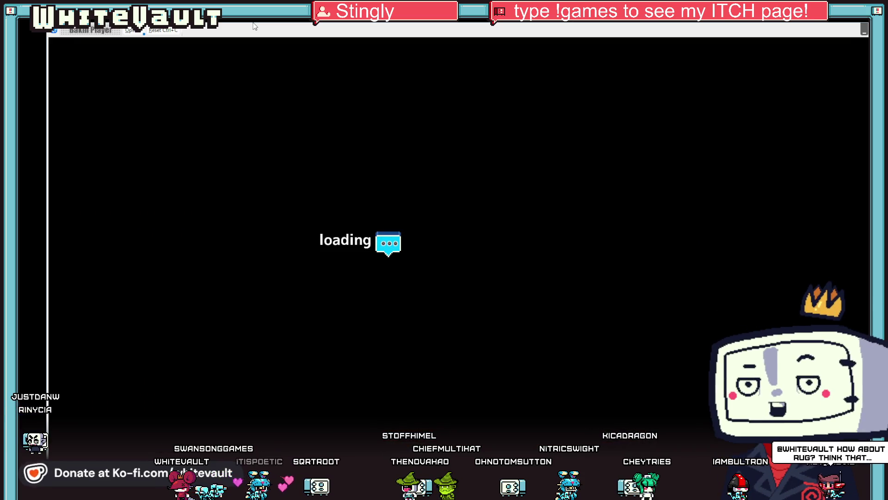
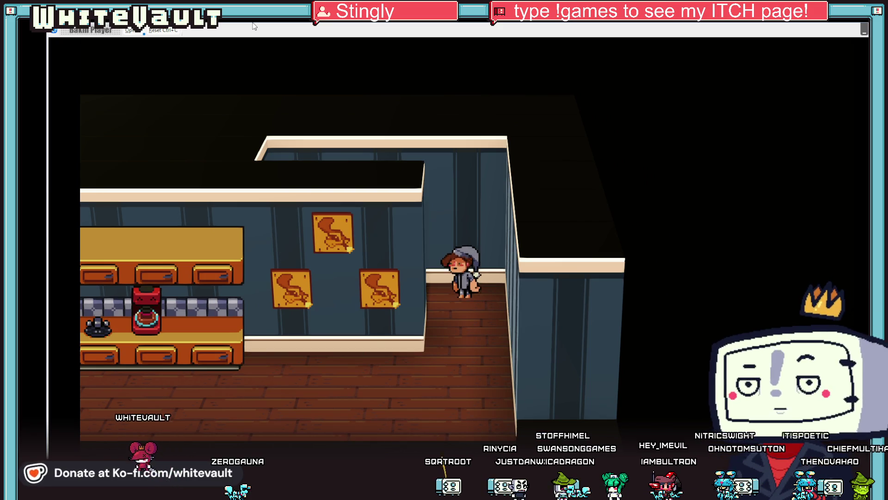
Step: Walk the character left past the counter to beside the bed, then end the test play
key("Left")
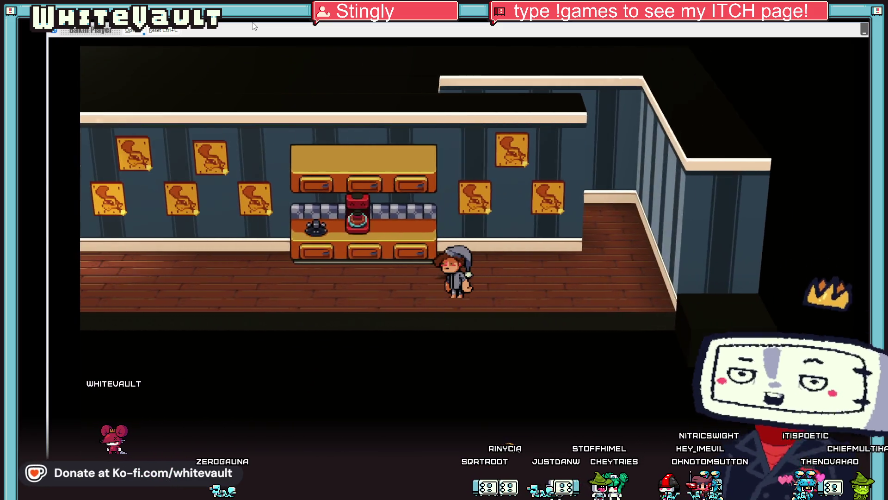
key("Left")
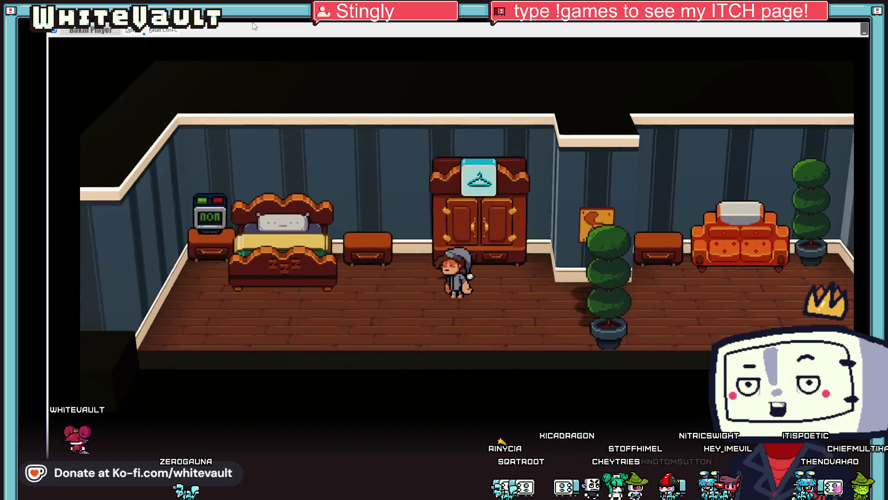
key("Left")
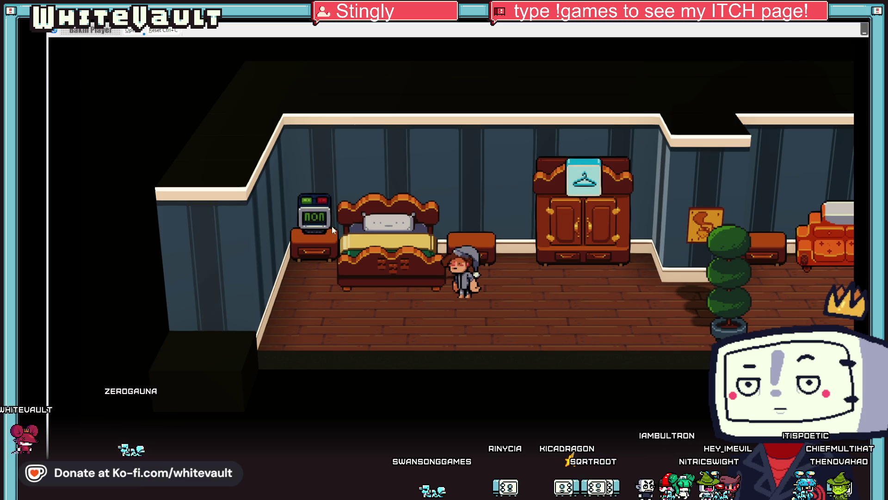
key("alt+F4")
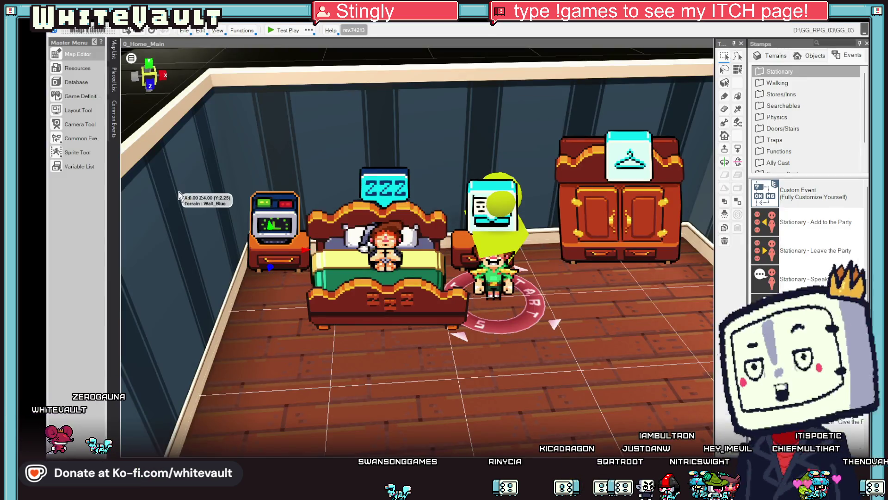
Step: Open the bedside Alarm event and review its Start of Day sheets' start triggers, leaving them unchanged
double_click(291, 206)
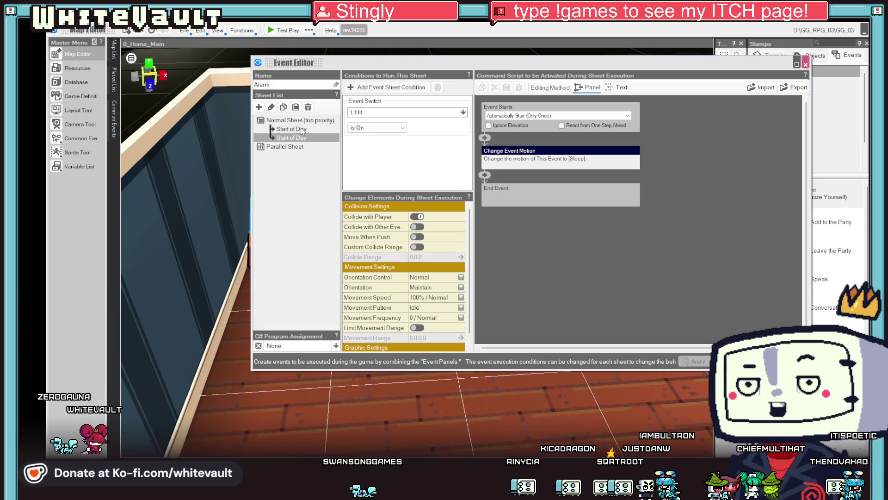
left_click(304, 138)
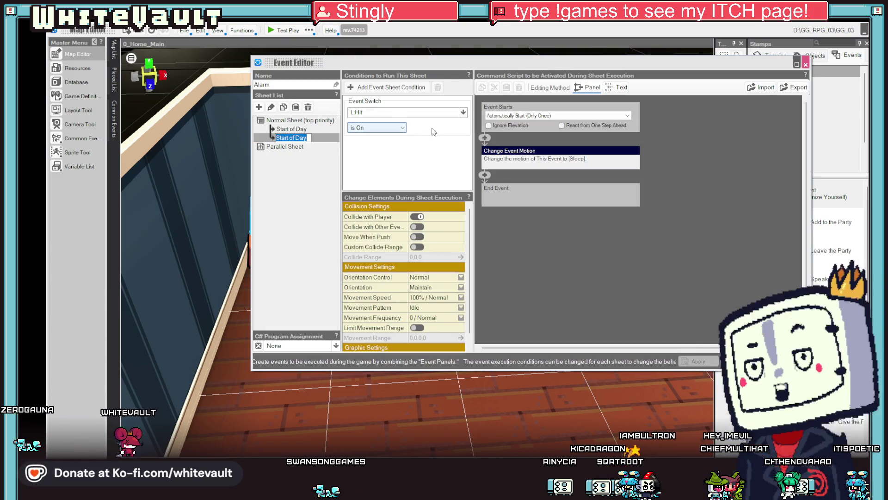
left_click(562, 115)
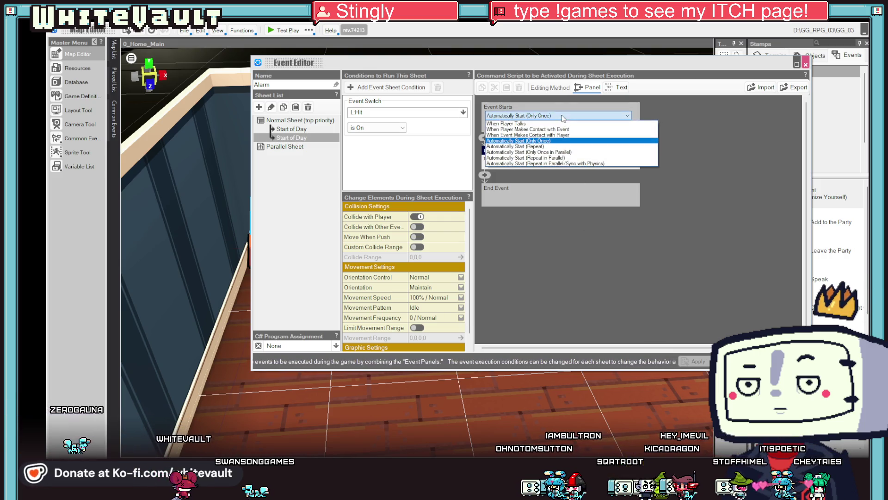
left_click(582, 270)
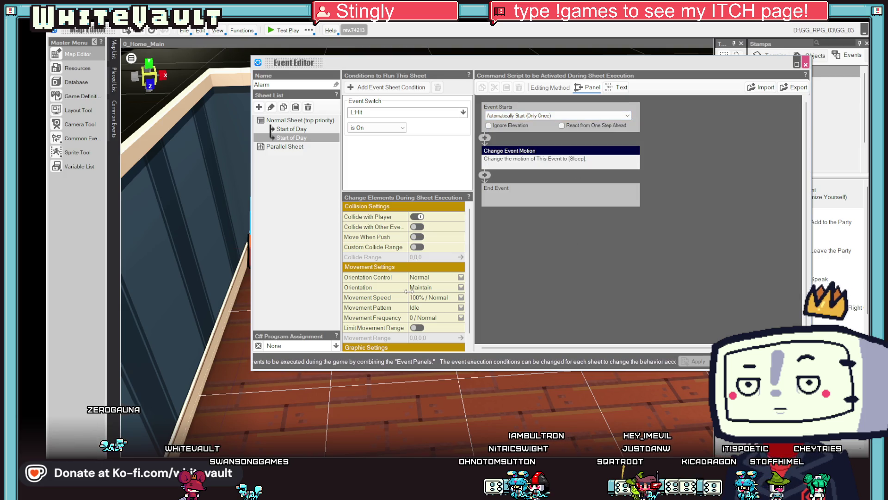
left_click(296, 130)
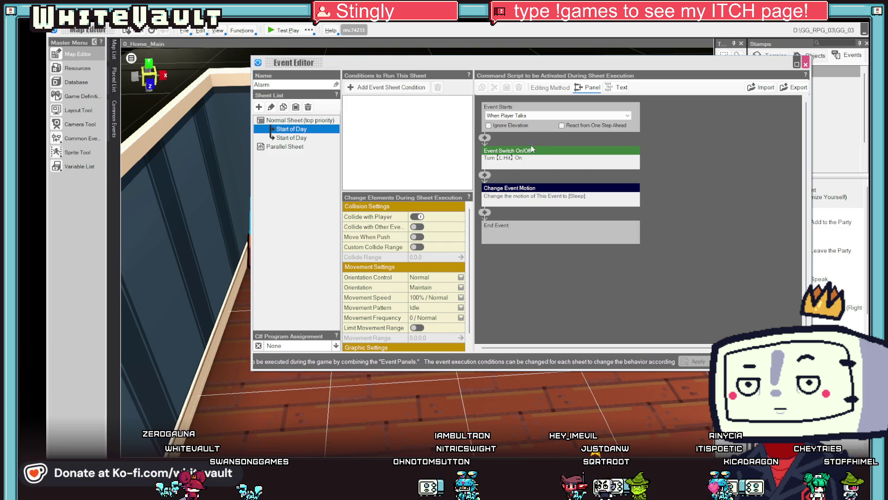
Step: On the first Start of Day sheet, move the L:Hit Event Switch On/Off command below the Sleep motion change
right_click(546, 150)
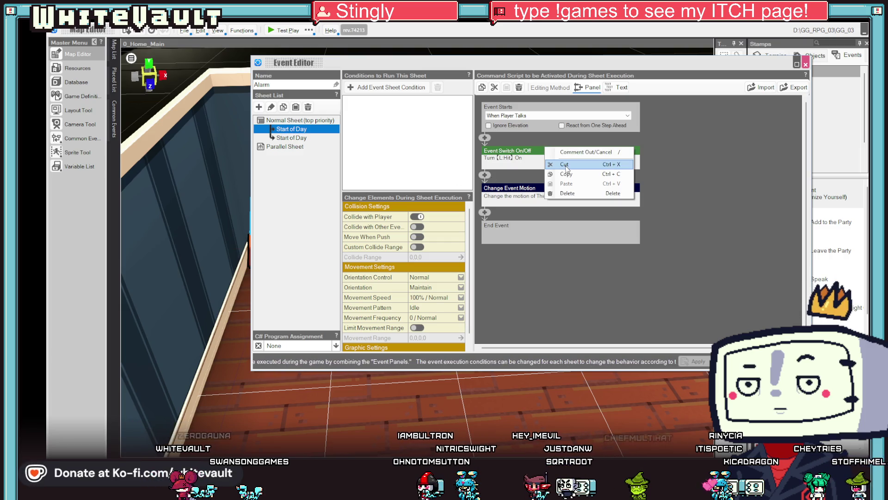
left_click(567, 169)
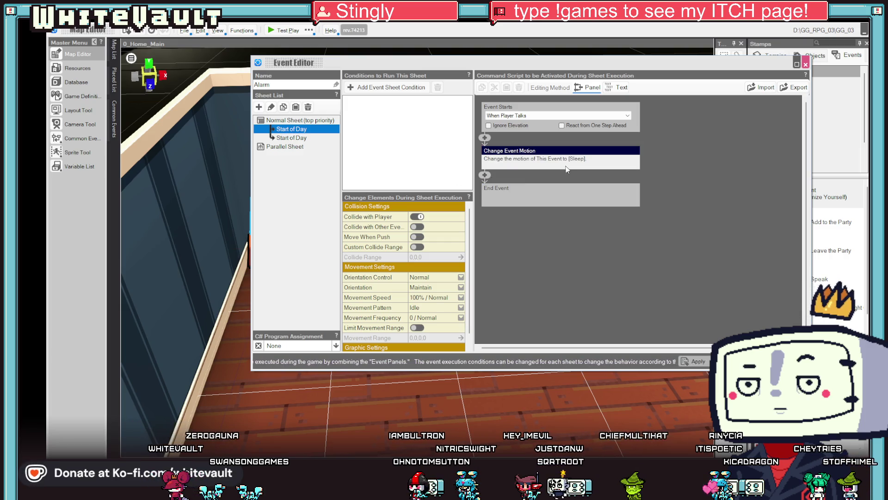
right_click(484, 175)
left_click(509, 200)
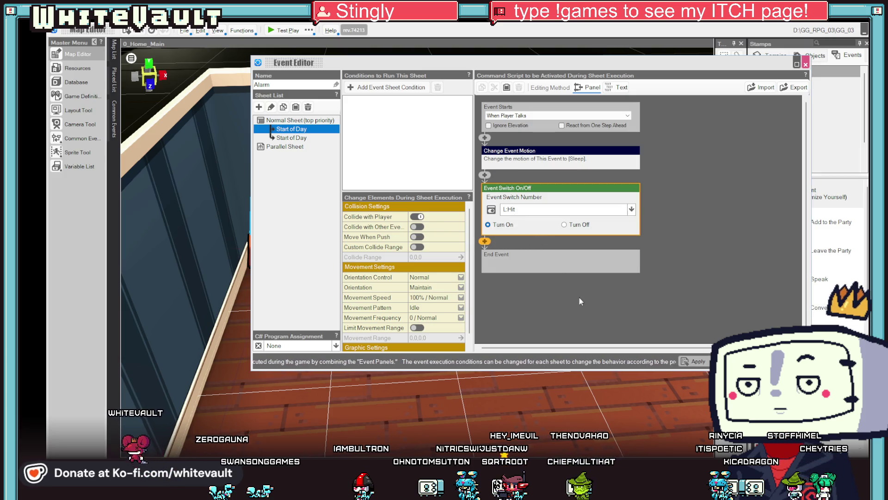
left_click(671, 278)
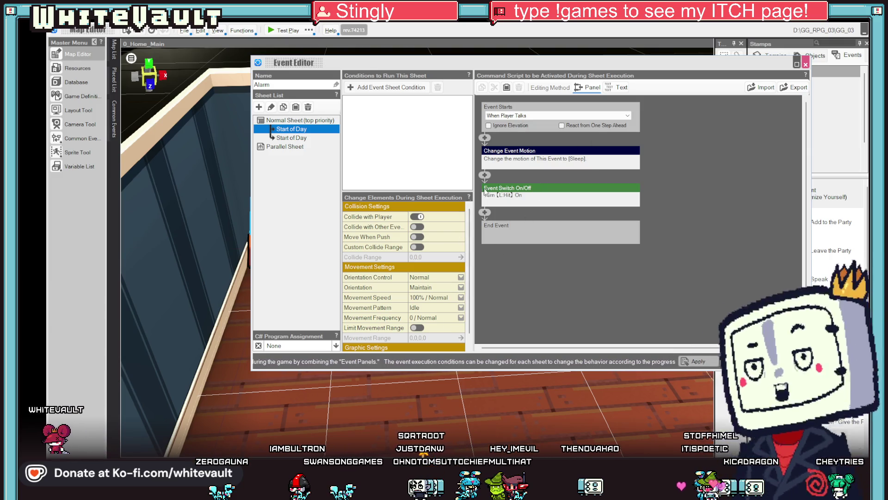
left_click(302, 139)
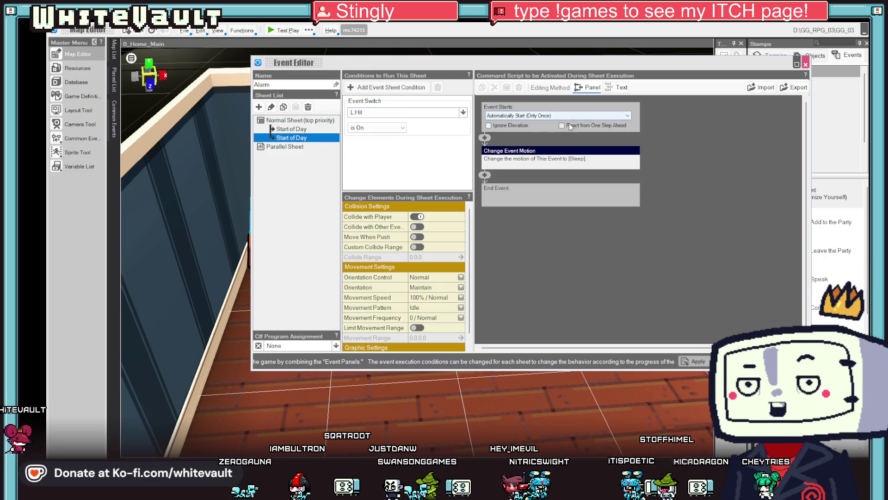
Step: Turn off Collide with Player, set Automatically Start (Only Once in Parallel), close the Alarm editor, and test-play
left_click(415, 221)
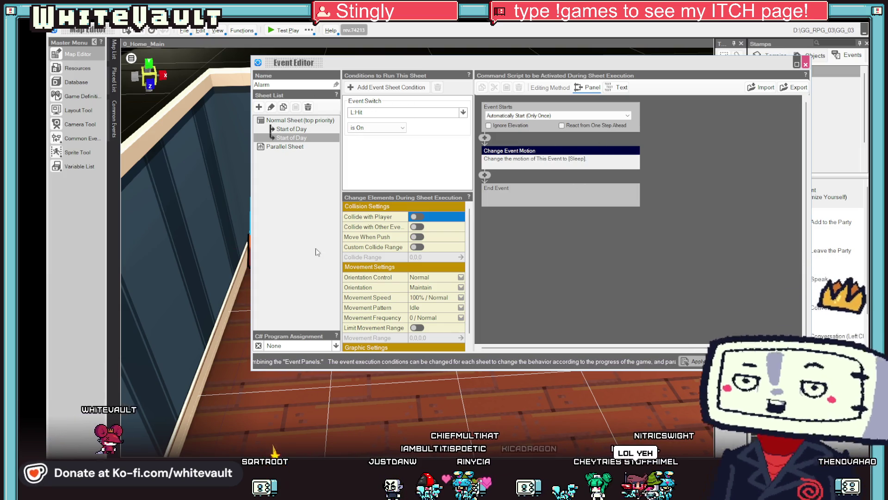
scroll(415, 272, "down", 1)
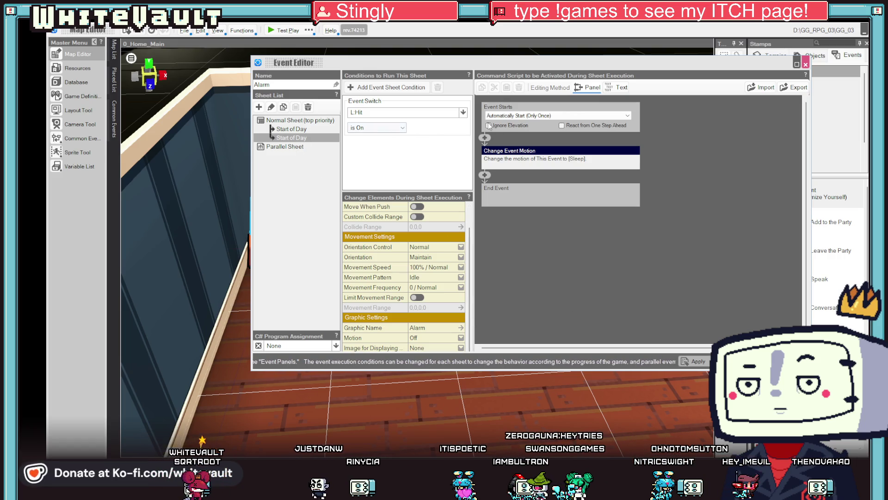
left_click(568, 116)
left_click(532, 152)
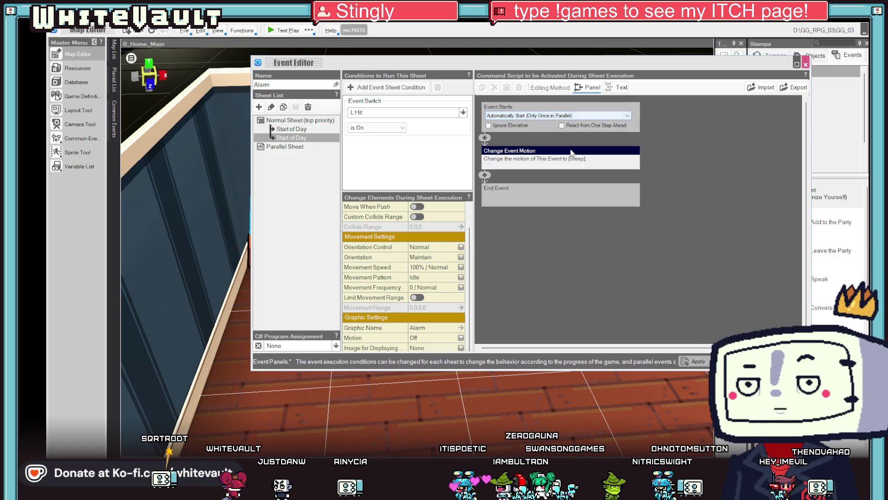
left_click(703, 366)
left_click(282, 31)
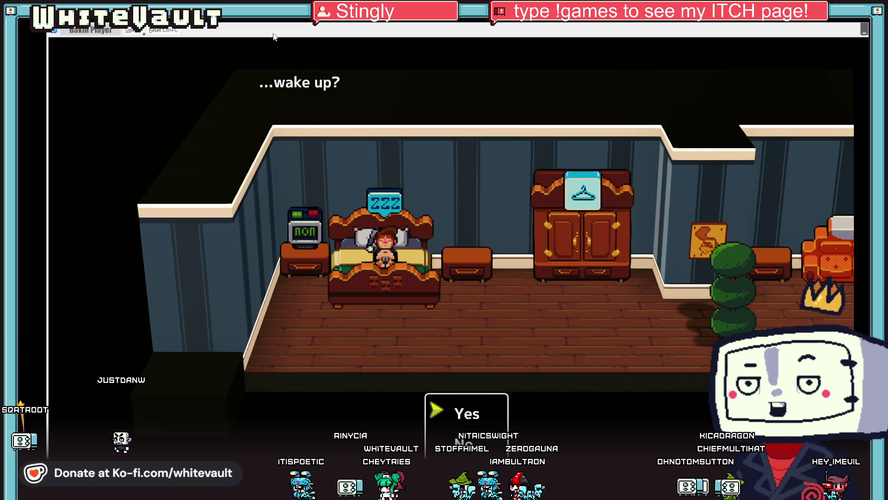
Step: Answer Yes to both wake-up prompts, then walk out of the bedroom along the hallway to the coffee counter
key("Return")
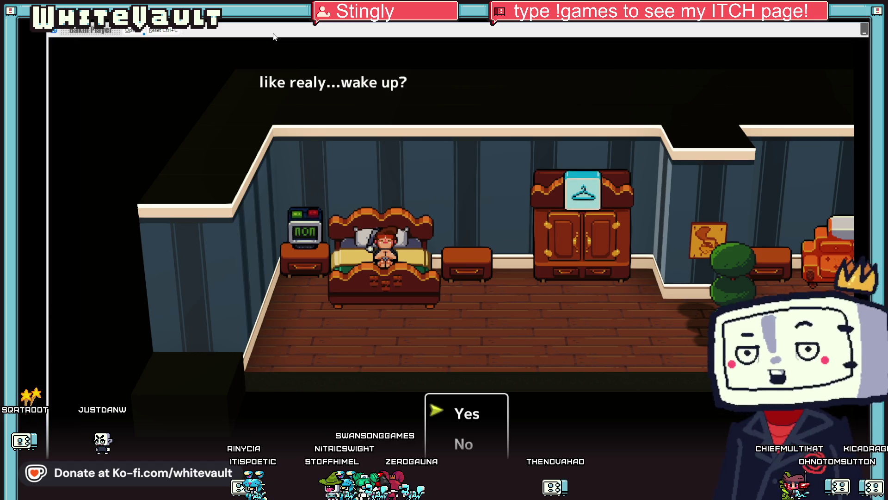
key("Return")
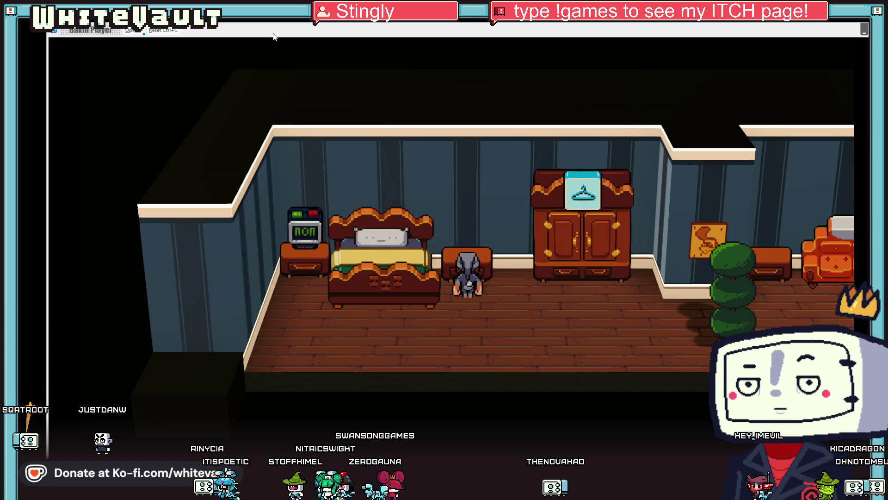
key("Left")
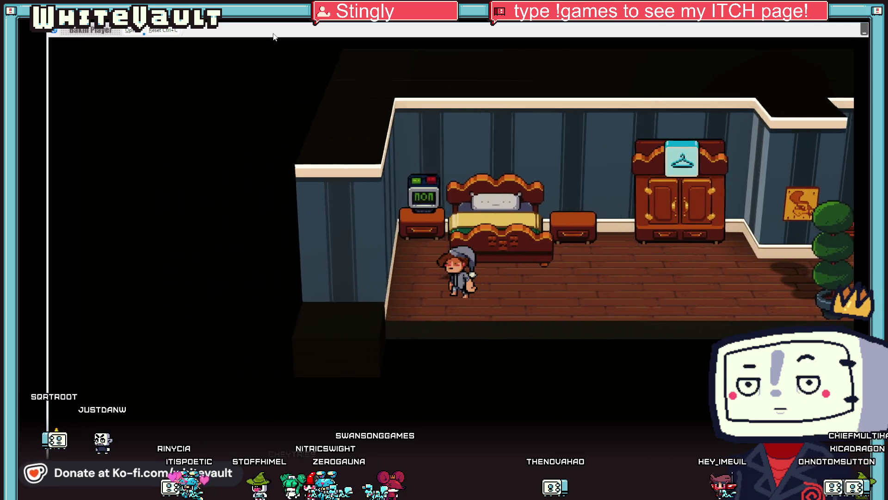
key("Up")
key("Right")
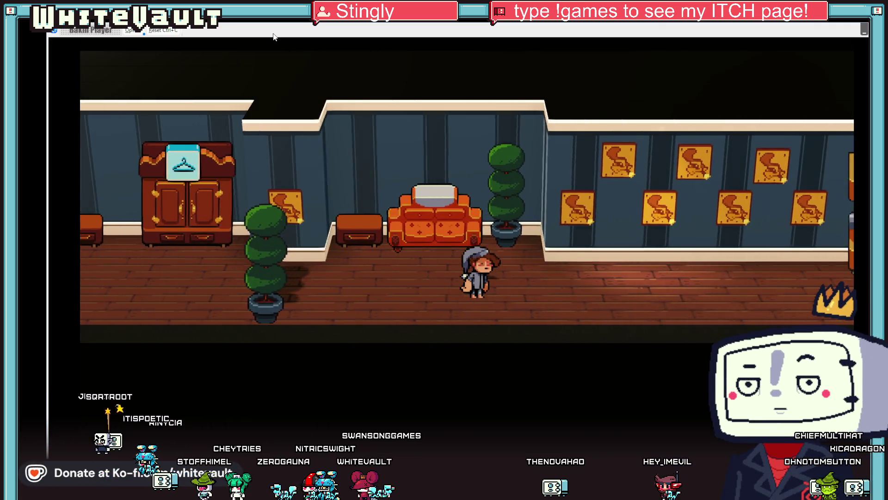
key("Right")
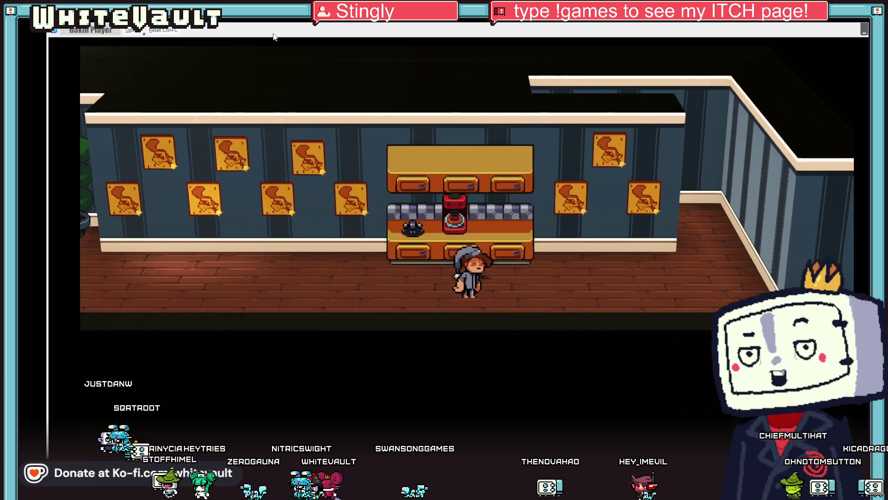
key("Left")
key("Right")
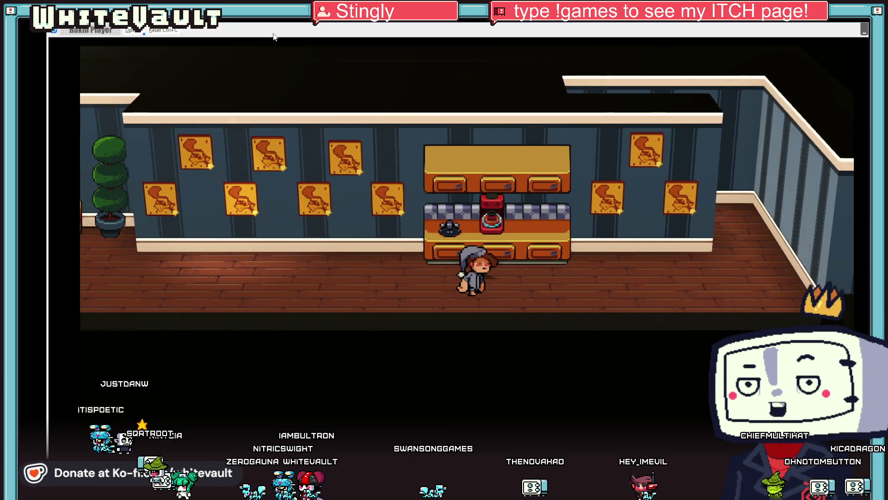
key("Up")
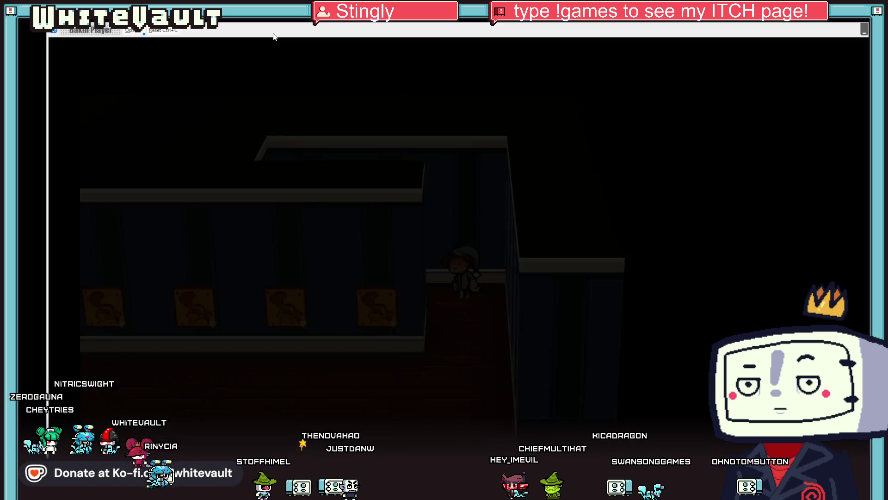
Step: Walk down the corridor and into the side corridor, then back left through the room to beside the bed
key("Down")
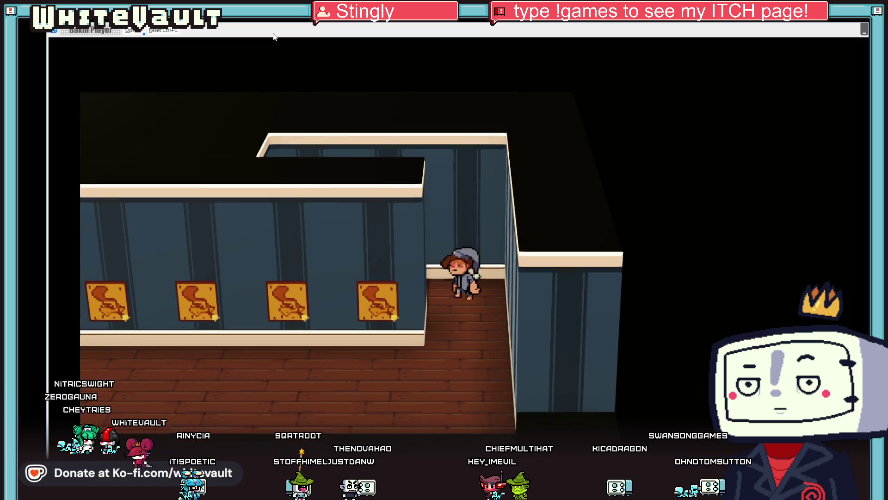
key("Left")
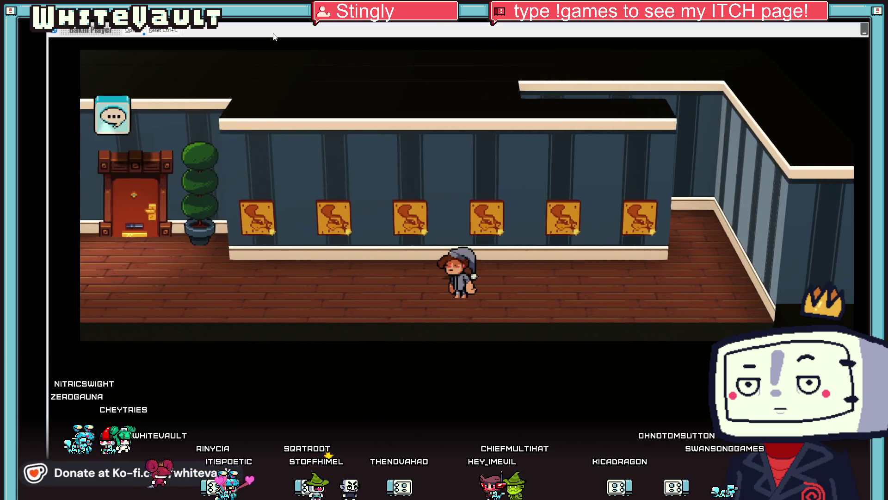
key("Right")
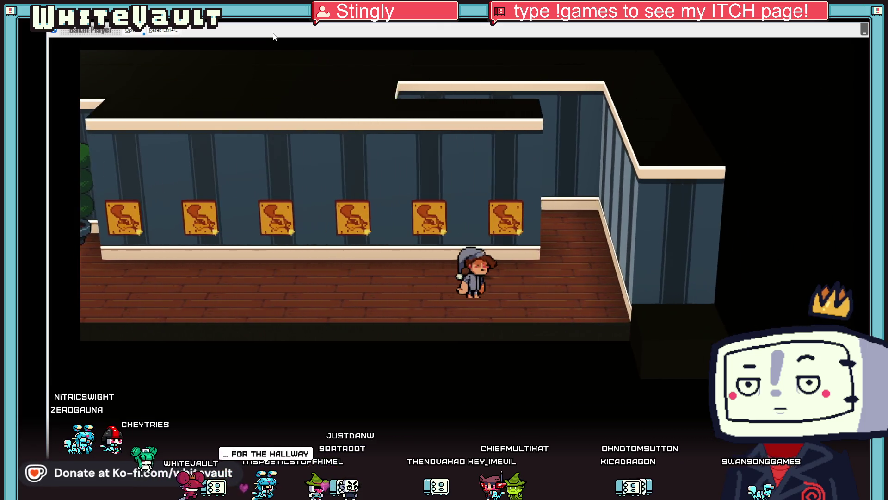
key("Up")
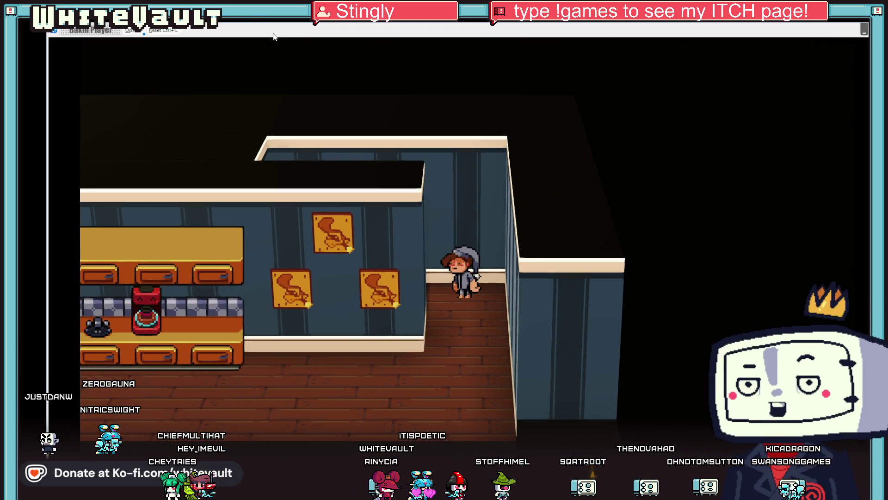
key("Left")
key("Left")
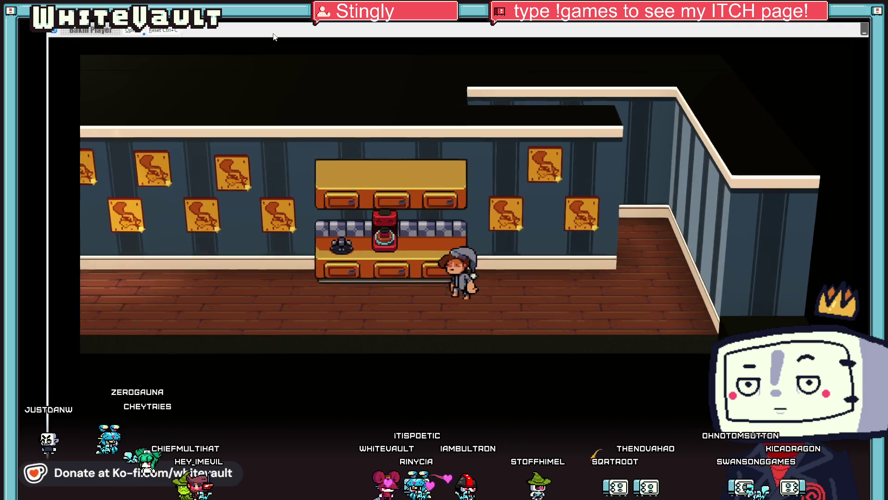
key("Left")
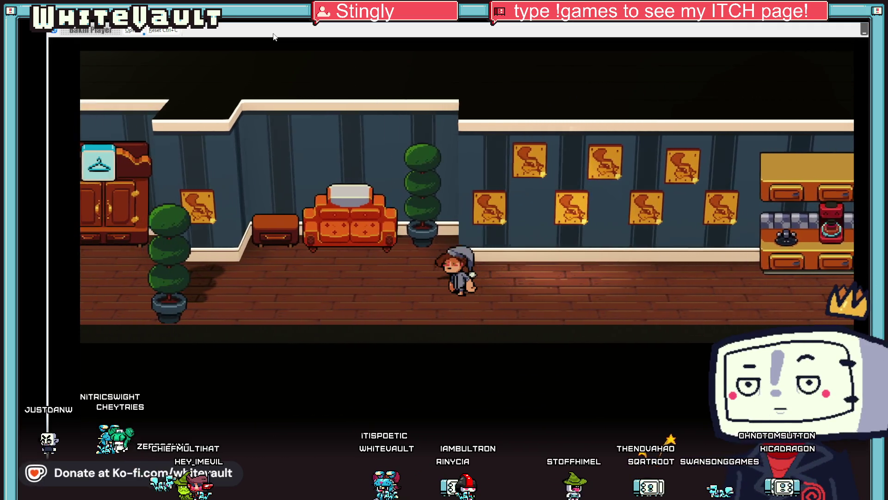
key("Left")
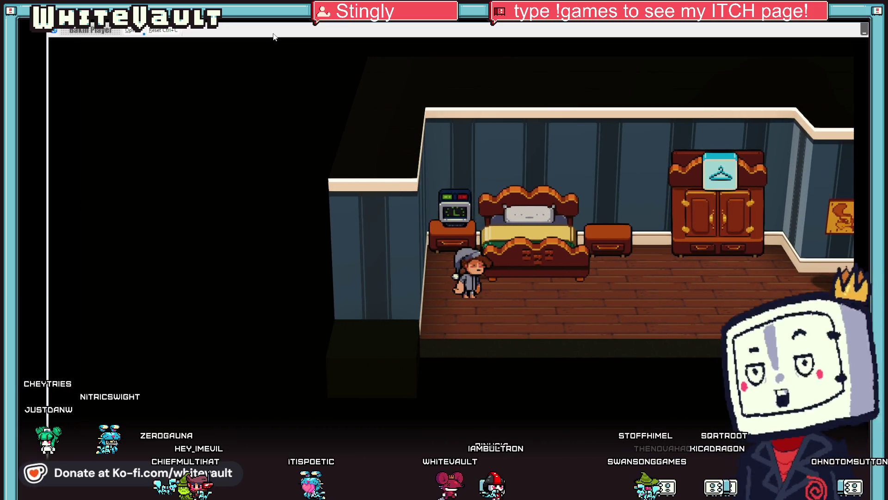
key("Up")
key("Up")
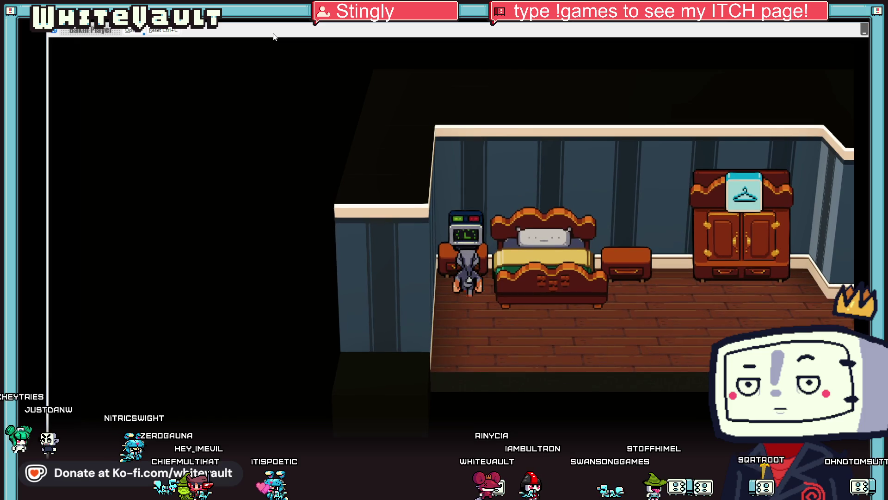
Step: Walk right past the wardrobe, sofa and counter into the corridor, then end the test play
key("Right")
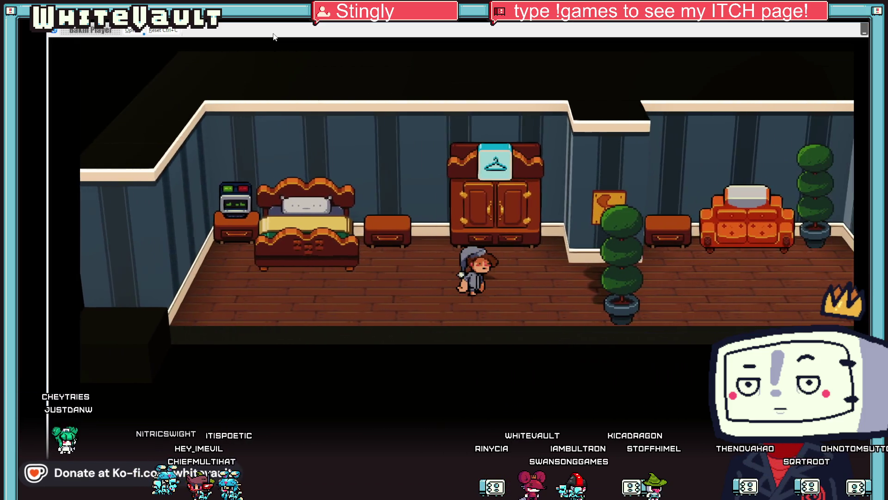
key("Right")
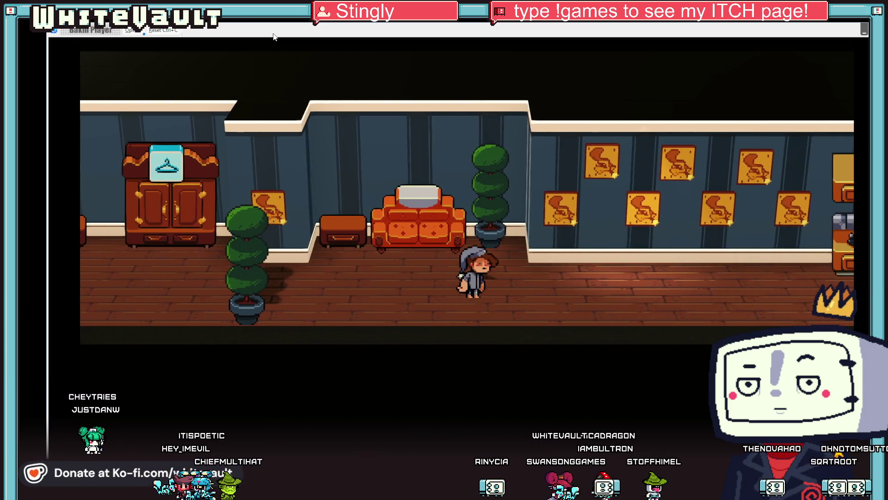
key("Left")
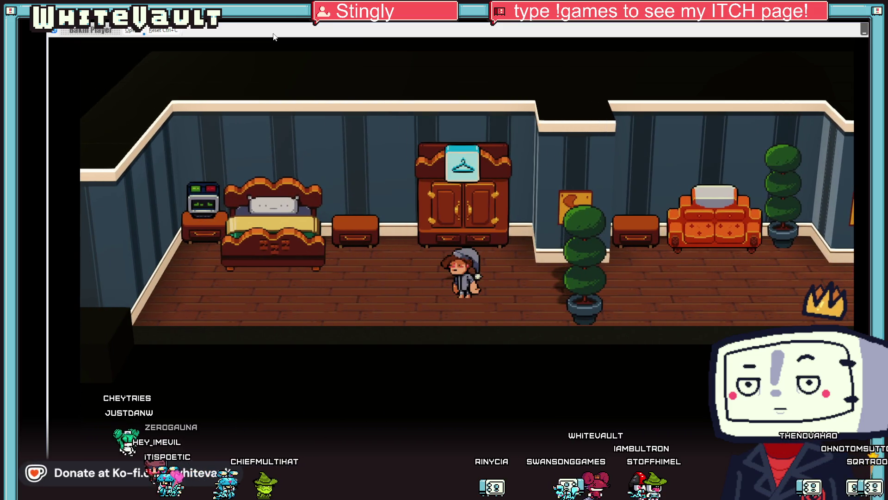
key("Right")
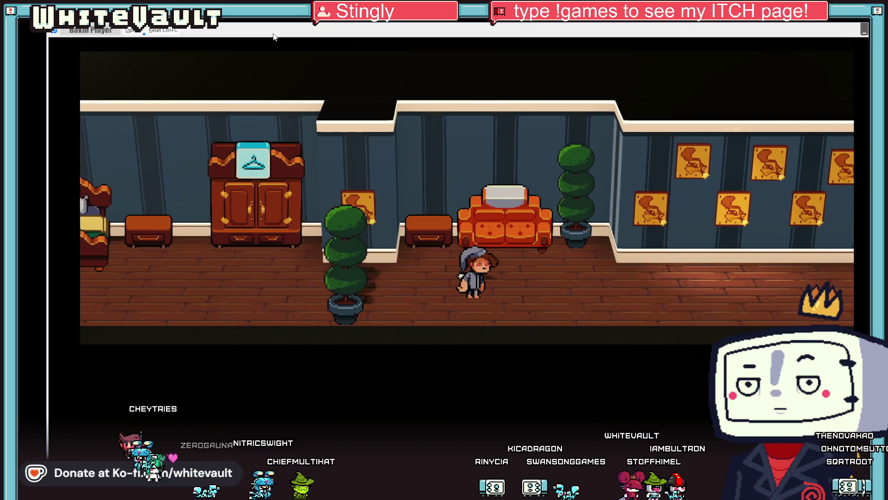
key("Right")
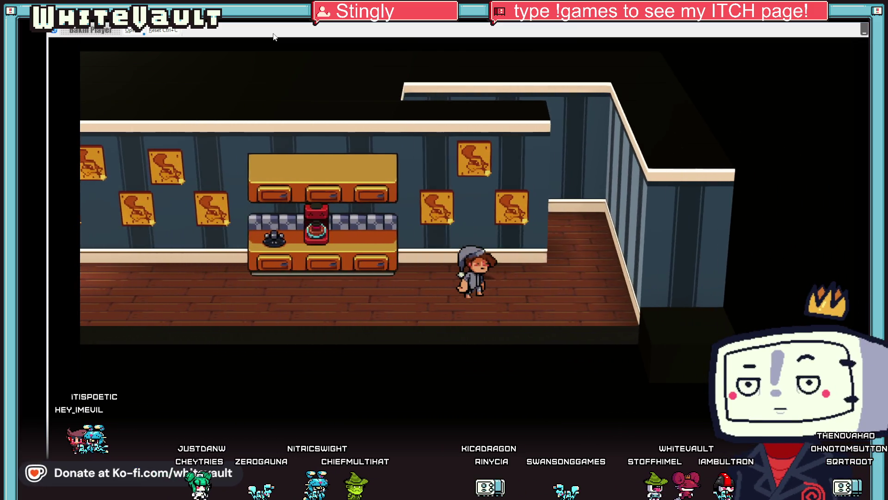
key("Right")
key("Up")
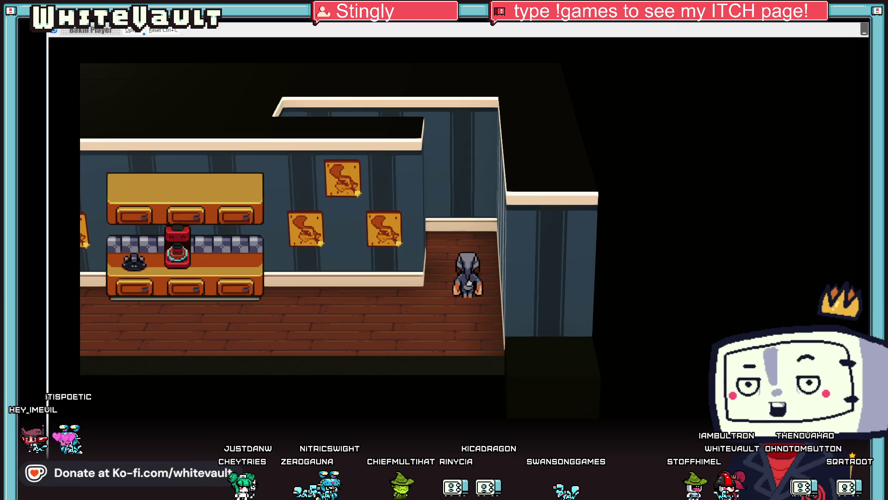
key("alt+F4")
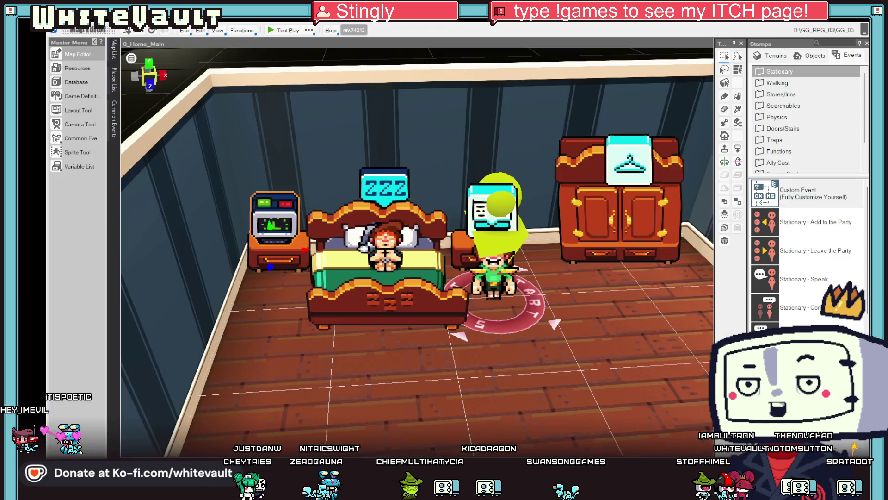
Step: Open the Day4_Condo_firstfloor map from the Map List
mouse_move(115, 58)
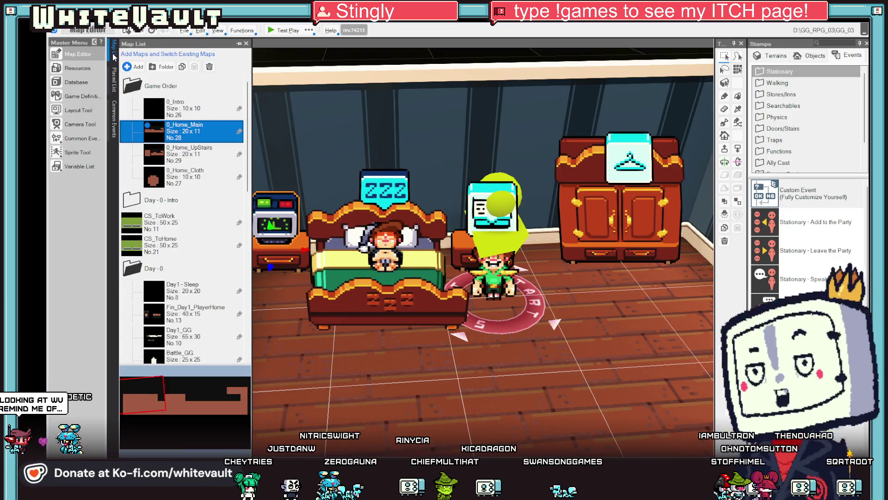
scroll(165, 199, "down", 3)
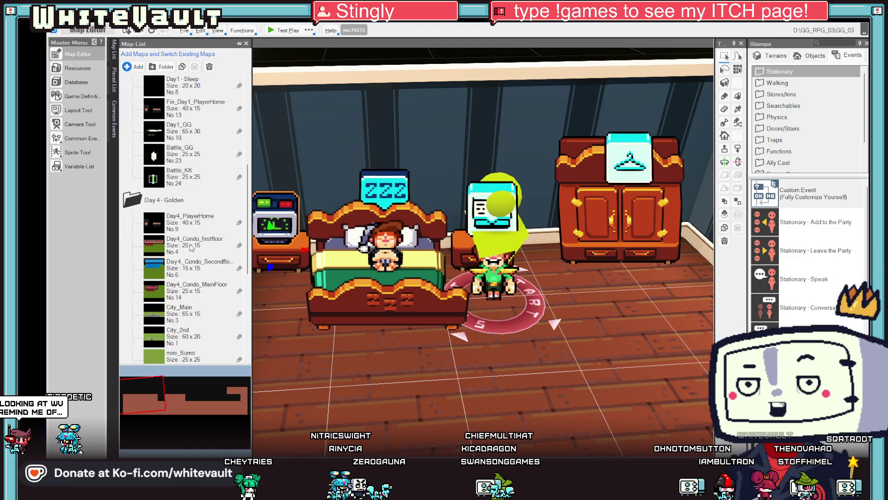
left_click(191, 246)
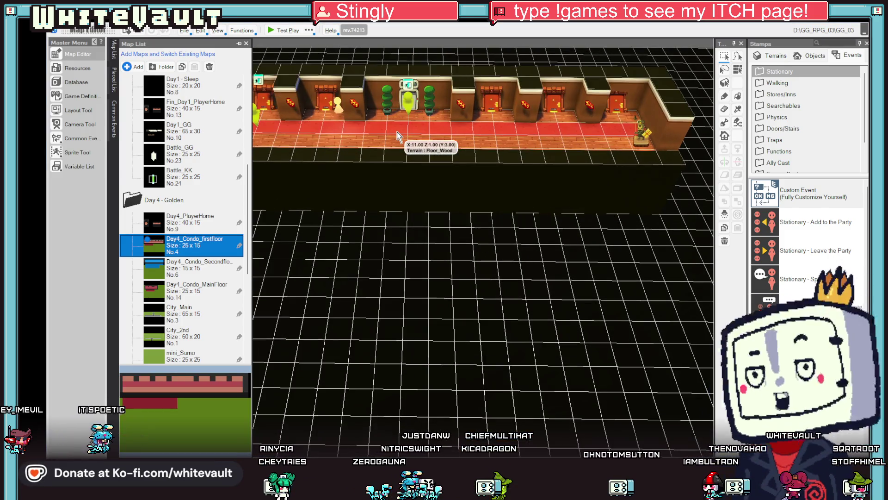
Step: Pan along the corridor doors and drag the DoorMove event onto the carpet in front of the elevator
scroll(481, 227, "up", 3)
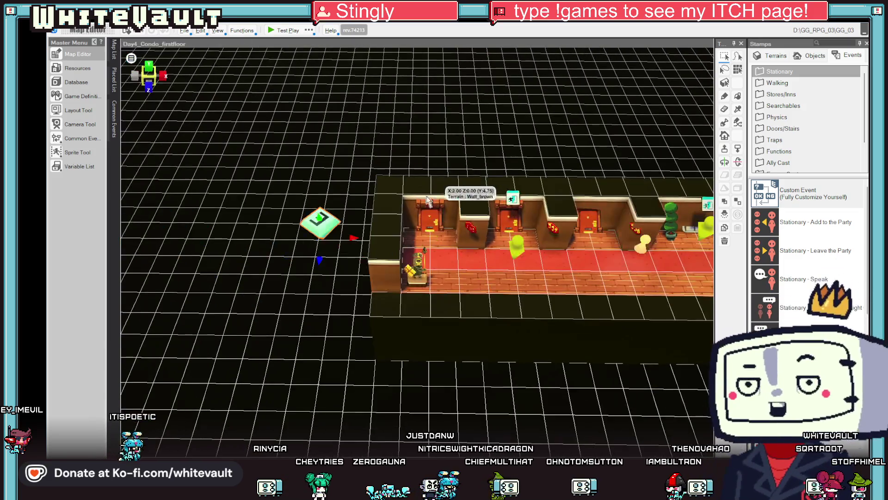
scroll(480, 227, "up", 3)
scroll(508, 212, "down", 3)
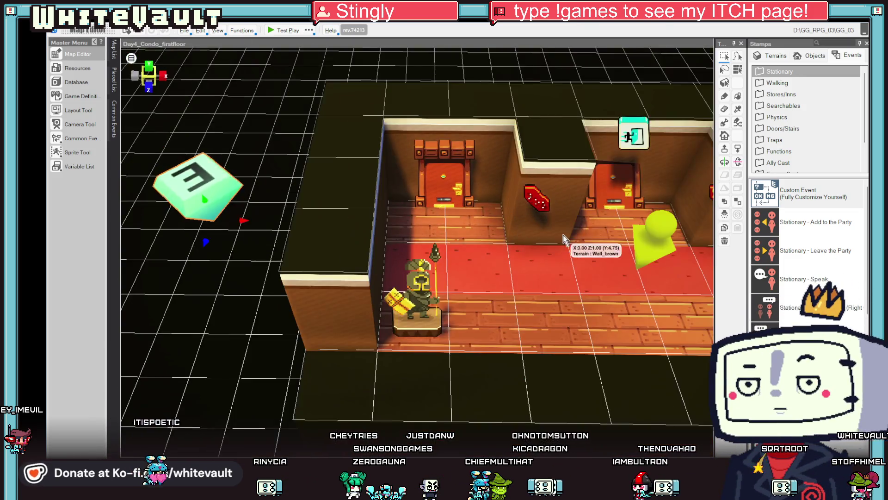
scroll(567, 214, "up", 2)
scroll(566, 214, "up", 3)
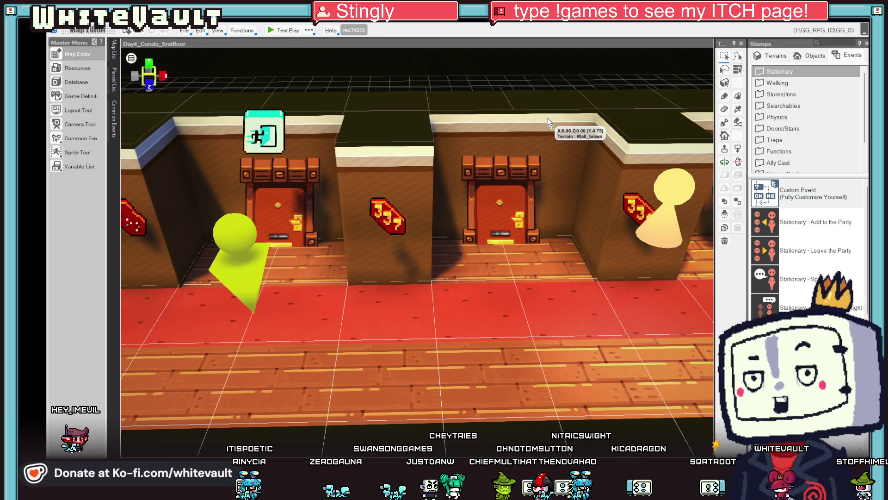
scroll(507, 227, "down", 4)
key("Right")
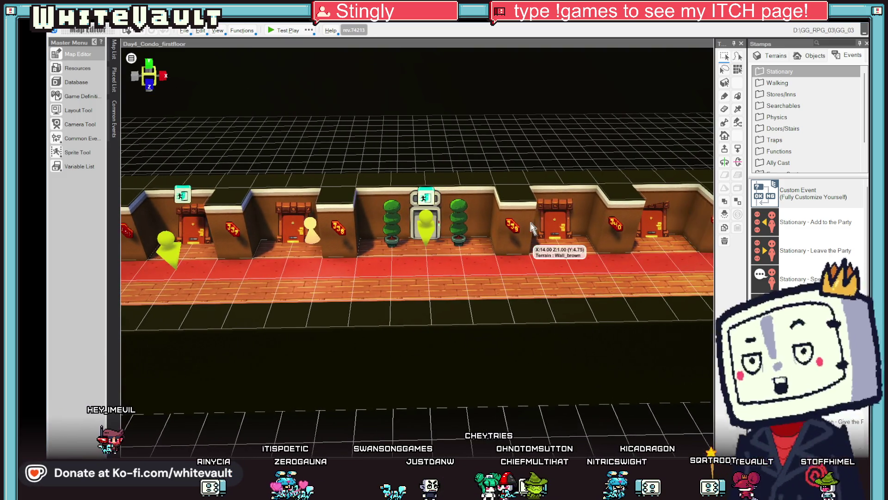
mouse_move(540, 204)
left_mouse_down()
mouse_move(458, 259)
mouse_move(453, 246)
left_mouse_up()
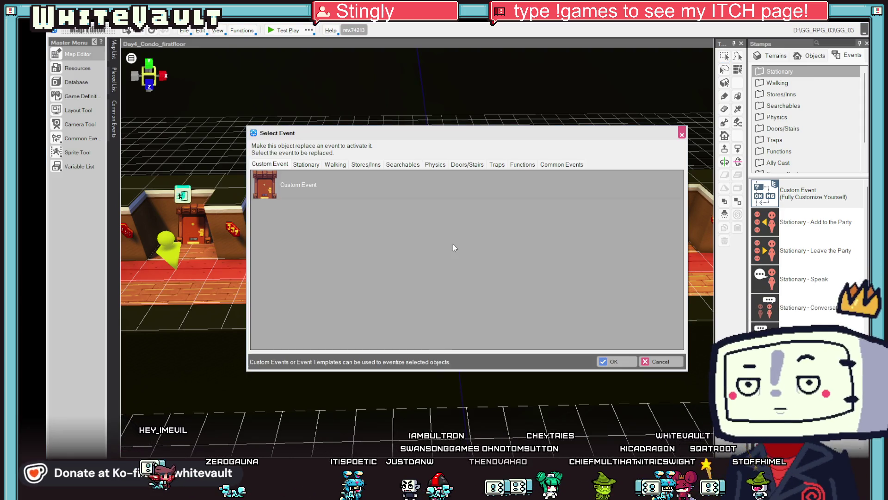
Step: Open the DoorMove event, check its Motion list, and bring up the Asset Picker for Graphic Name
double_click(251, 184)
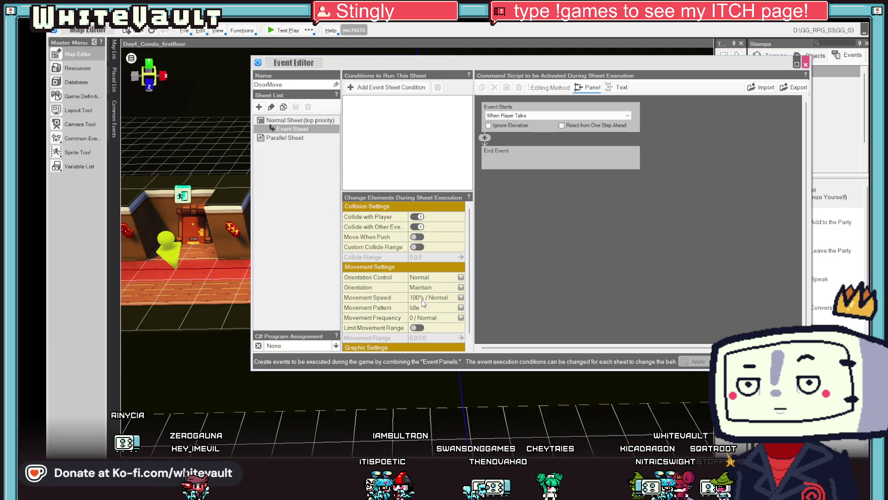
left_click(439, 339)
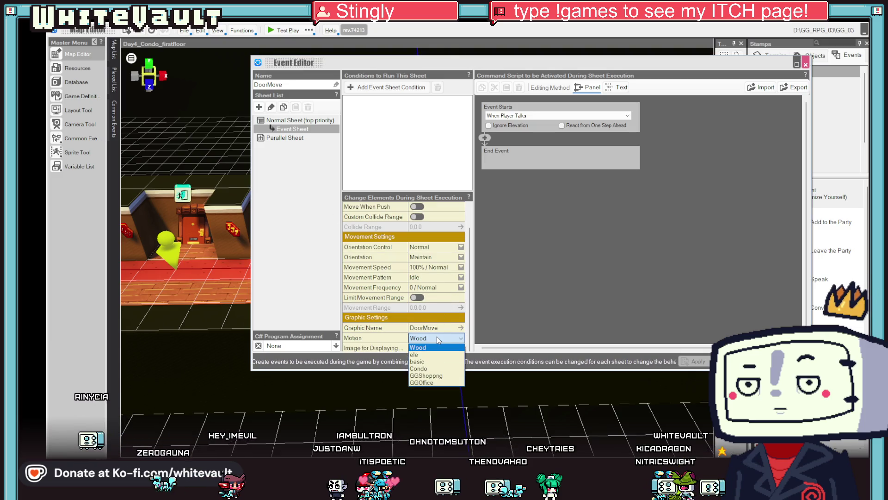
left_click(442, 332)
double_click(442, 328)
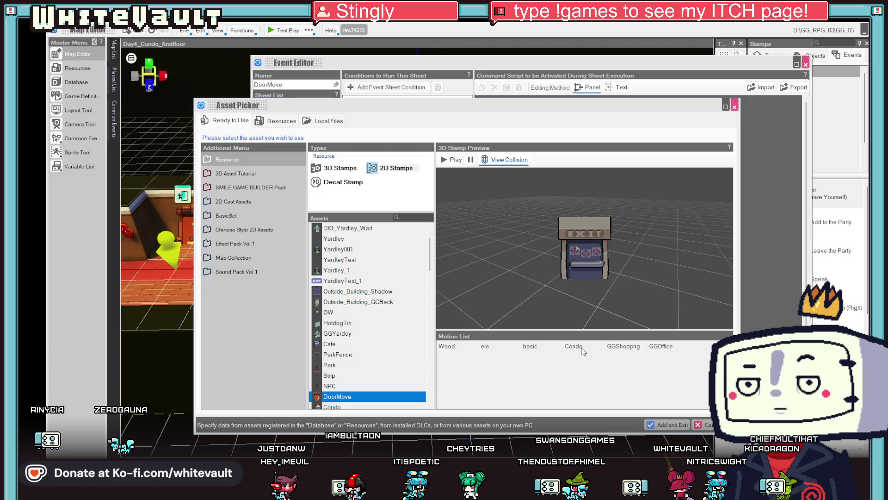
Step: Preview the graphic's Condo, basic and ele elevator motions in the Asset Picker
left_click(579, 346)
left_click(530, 346)
left_click(484, 347)
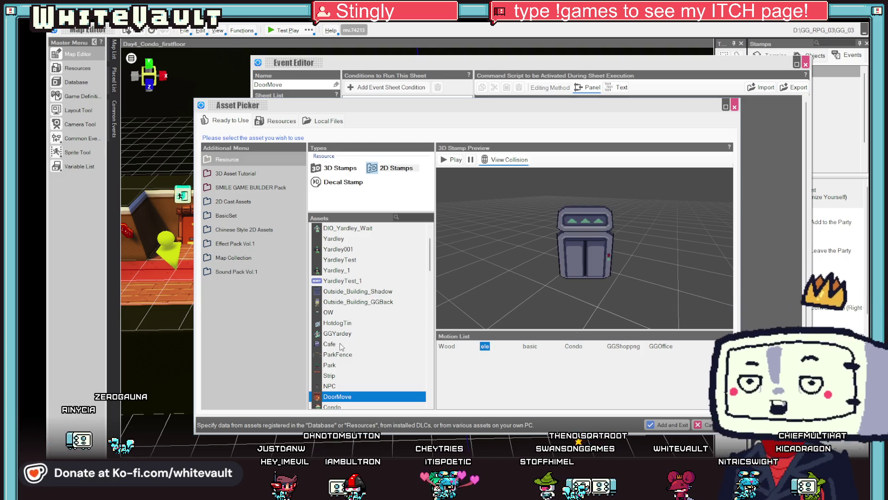
scroll(338, 347, "down", 2)
Step: Browse the Condo stamp's Booth, CondoNumber1 and BedTop motions, then back out keeping the DoorMove graphic
left_click(327, 344)
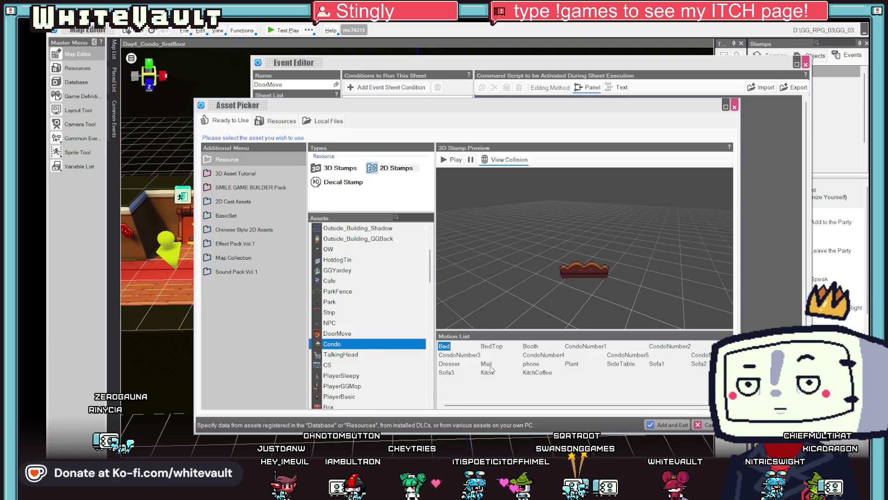
left_click(530, 348)
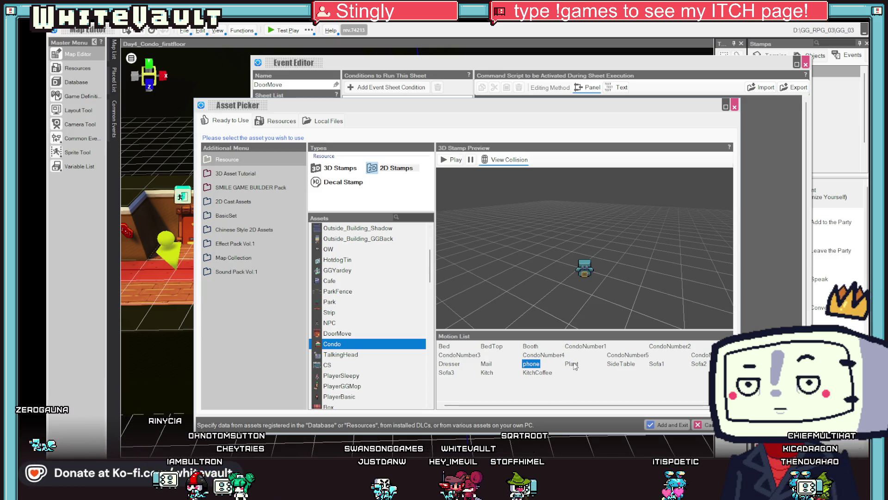
left_click(585, 346)
left_click(488, 348)
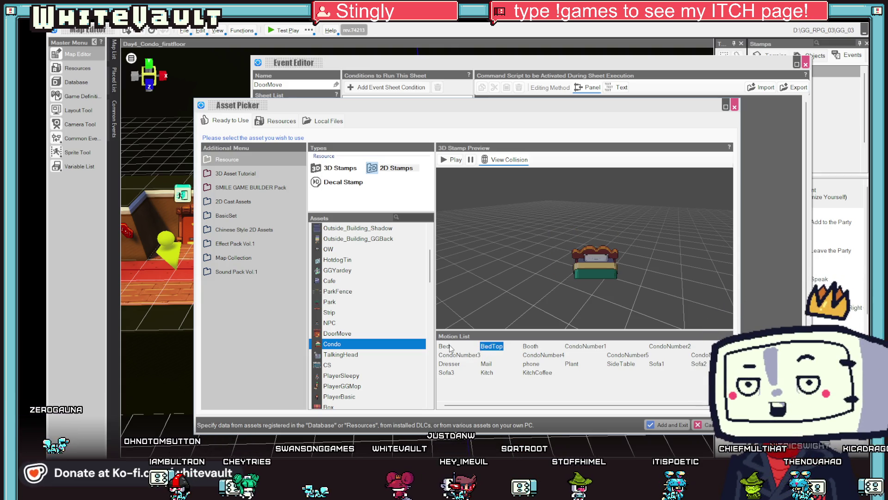
scroll(357, 328, "down", 4)
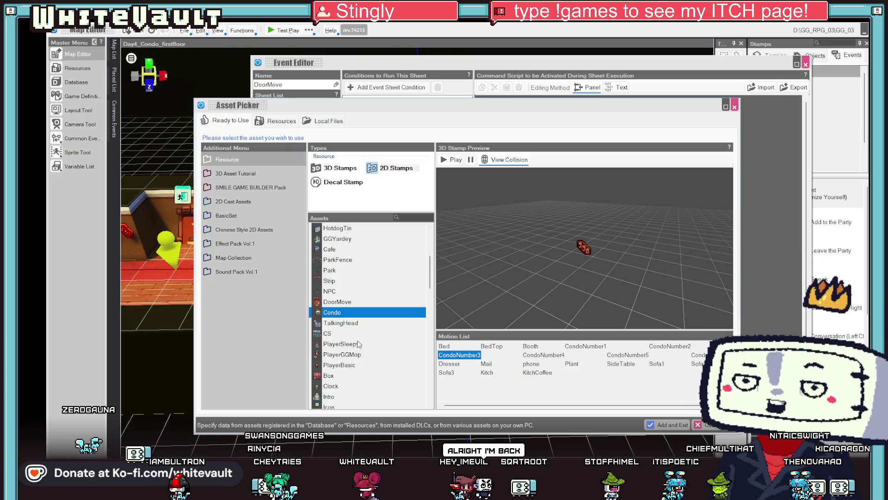
scroll(359, 340, "down", 4)
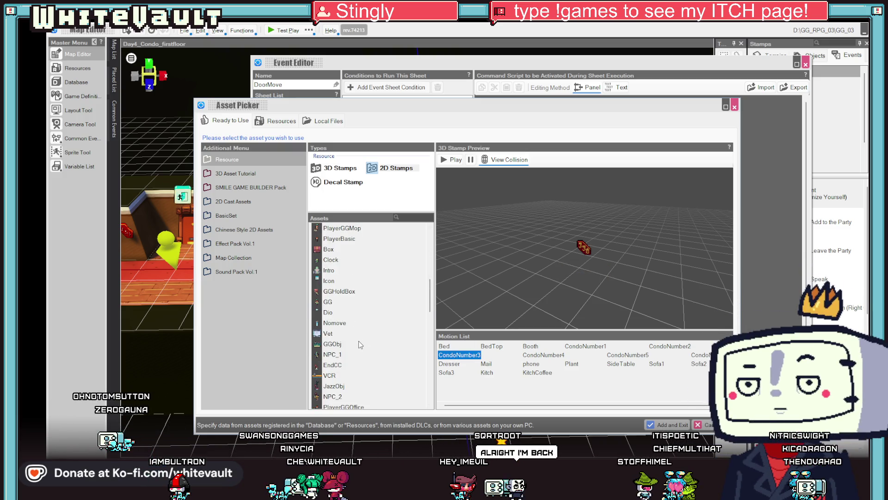
scroll(359, 340, "down", 4)
scroll(360, 345, "down", 4)
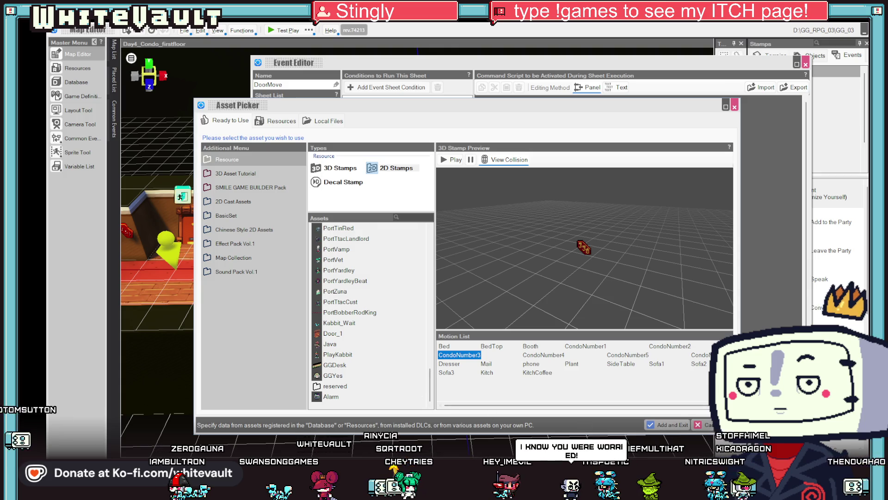
key("Return")
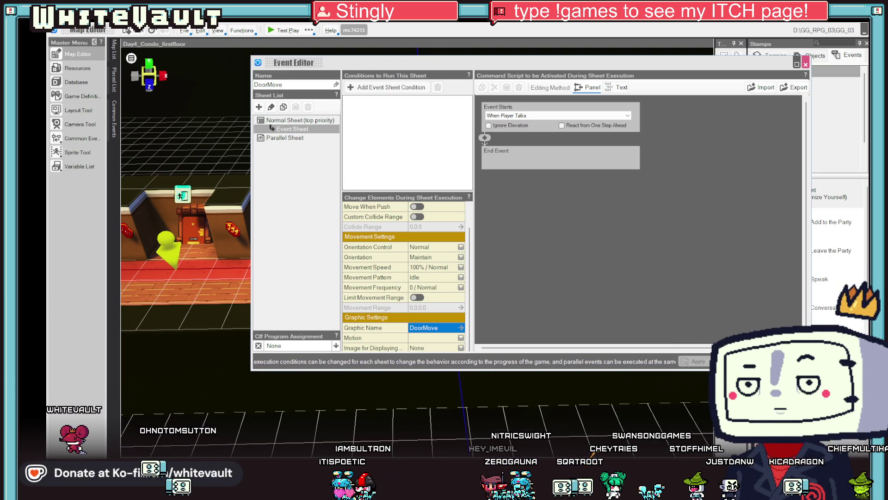
Step: Close the DoorMove Event Editor, clear the selection, and orbit to a flatter view of the hallway floor
left_click(805, 64)
scroll(550, 324, "down", 5)
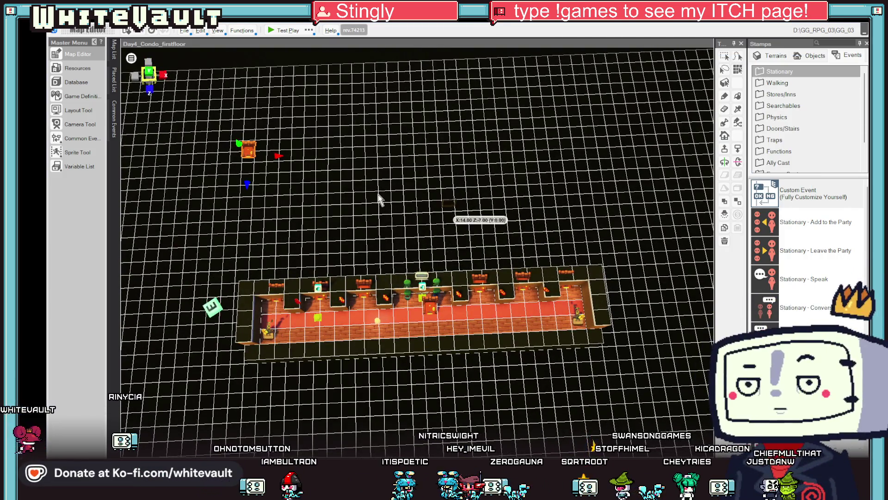
left_click(376, 198)
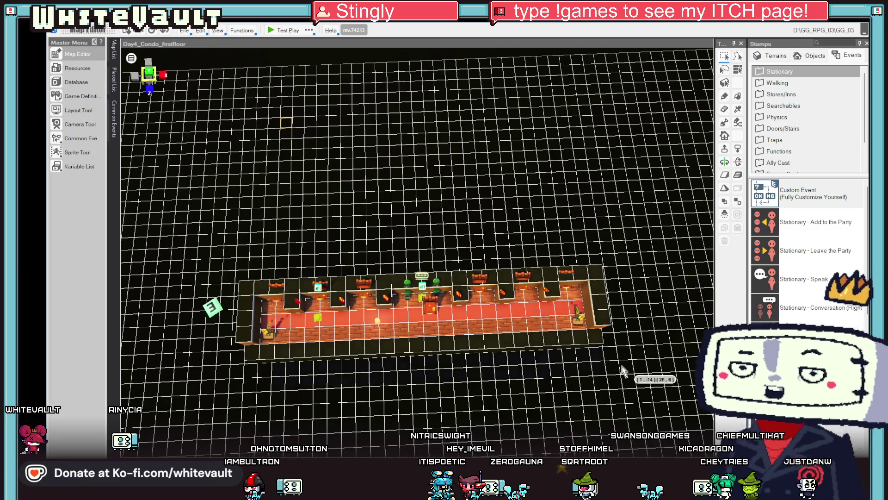
mouse_move(363, 422)
left_mouse_down()
mouse_move(364, 338)
mouse_move(370, 366)
mouse_move(361, 365)
left_mouse_up()
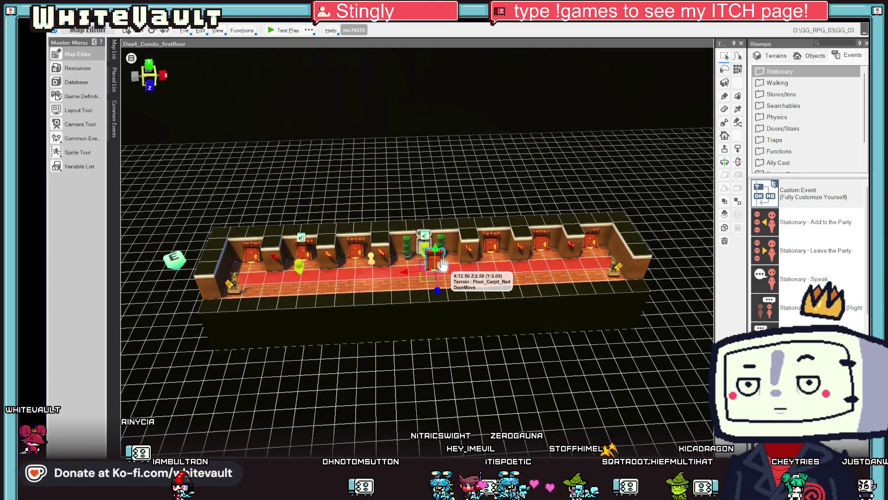
scroll(443, 263, "up", 2)
mouse_move(459, 351)
left_mouse_down()
mouse_move(465, 362)
mouse_move(471, 340)
mouse_move(461, 338)
left_mouse_up()
left_click_drag(235, 238, 271, 298)
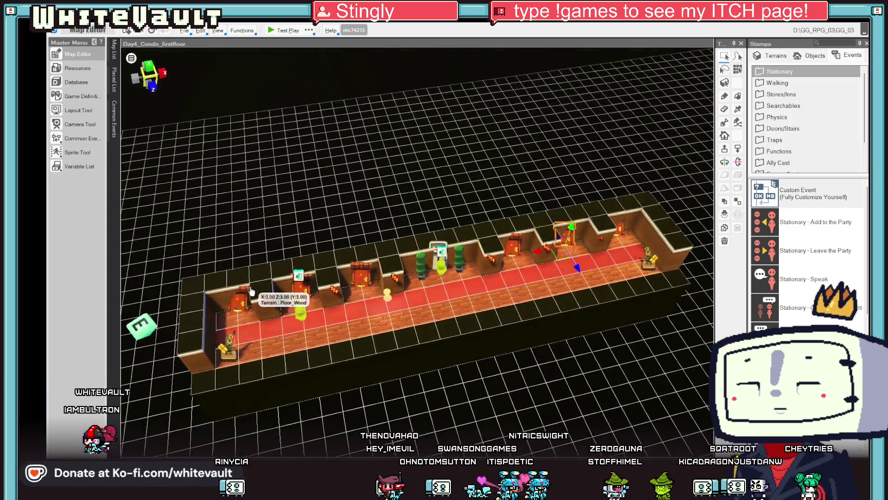
left_click_drag(317, 325, 318, 367)
Step: Make a hallway floor tile the player's starting point and launch a test play
right_click(347, 316)
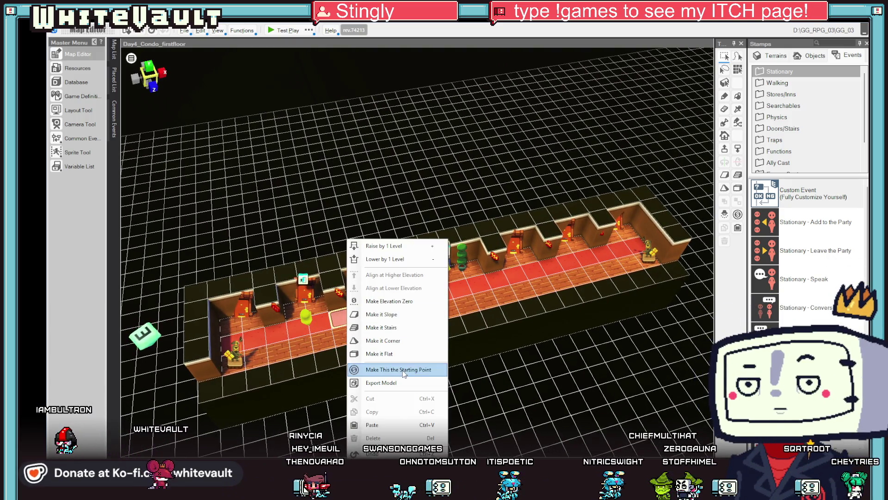
left_click(371, 370)
left_click(280, 30)
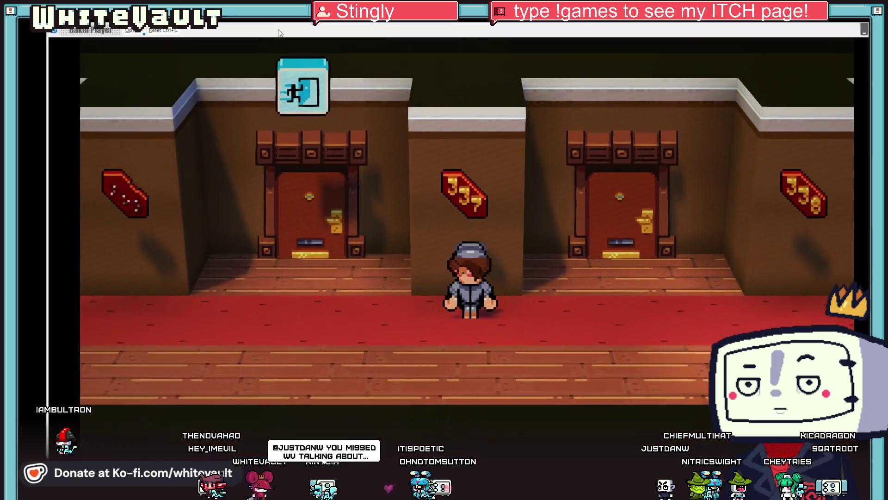
Step: Walk left up to the statue, then back right past rooms 337 and 338 to the elevator
key("Left")
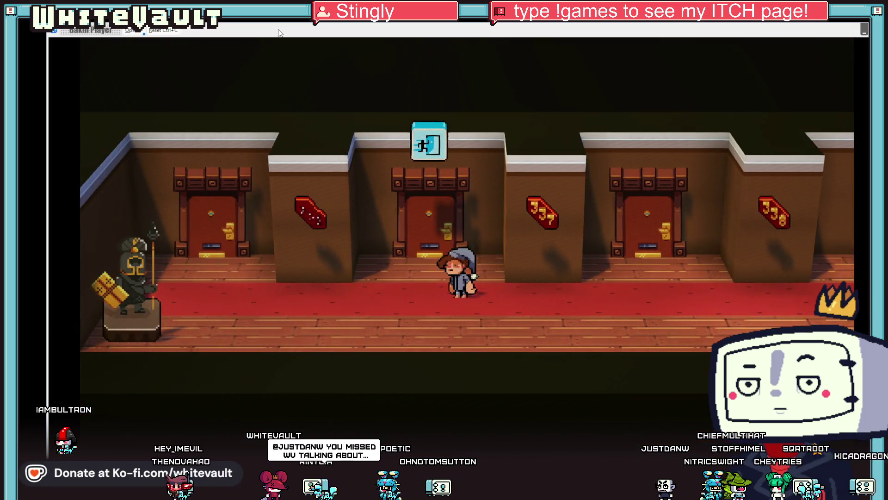
key("Left")
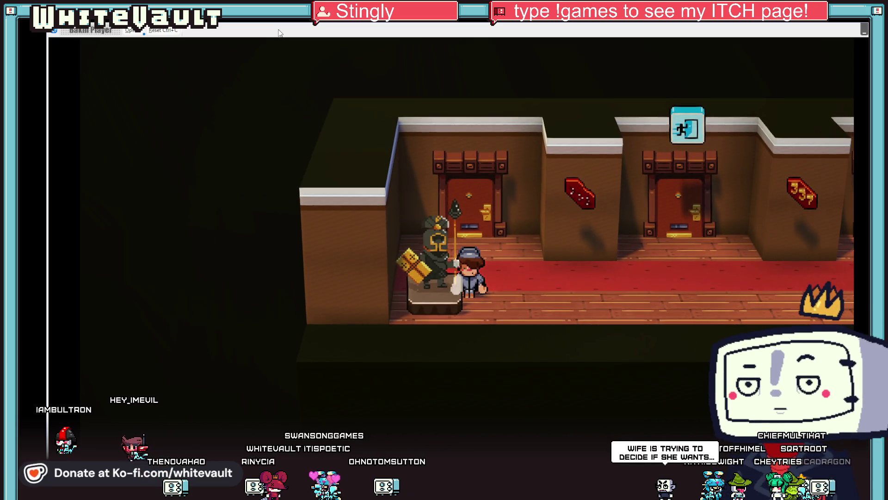
key("Right")
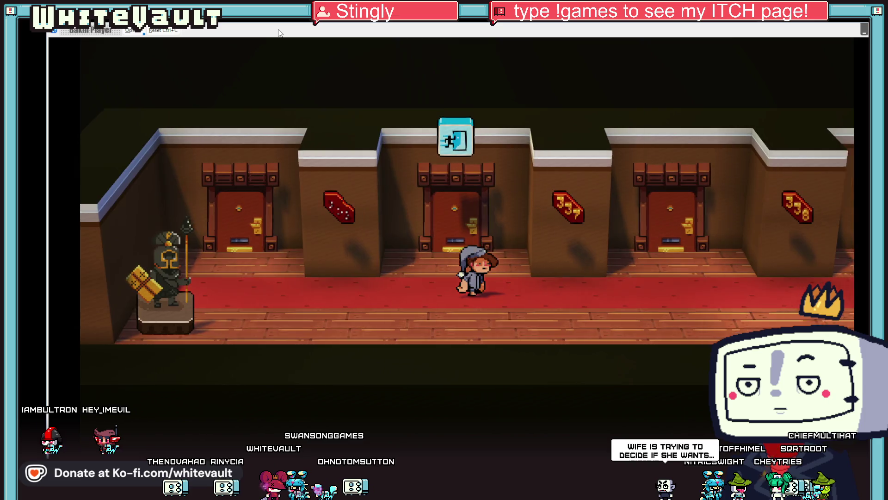
key("Right")
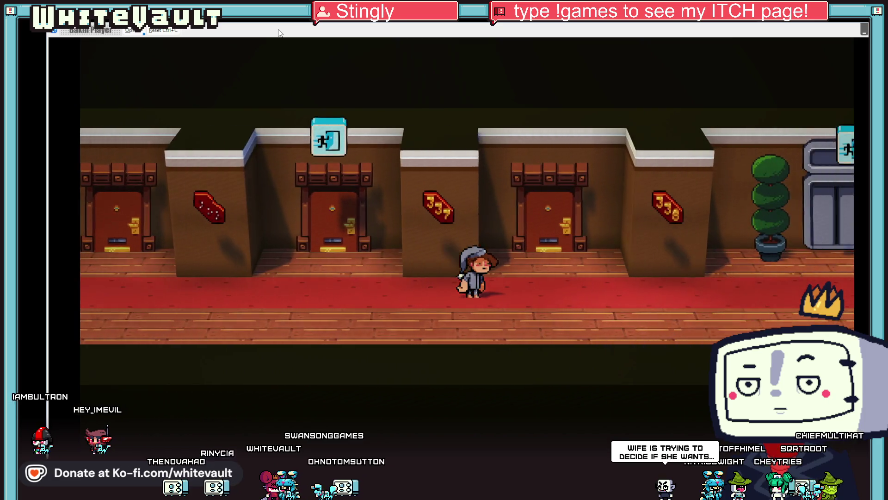
key("Right")
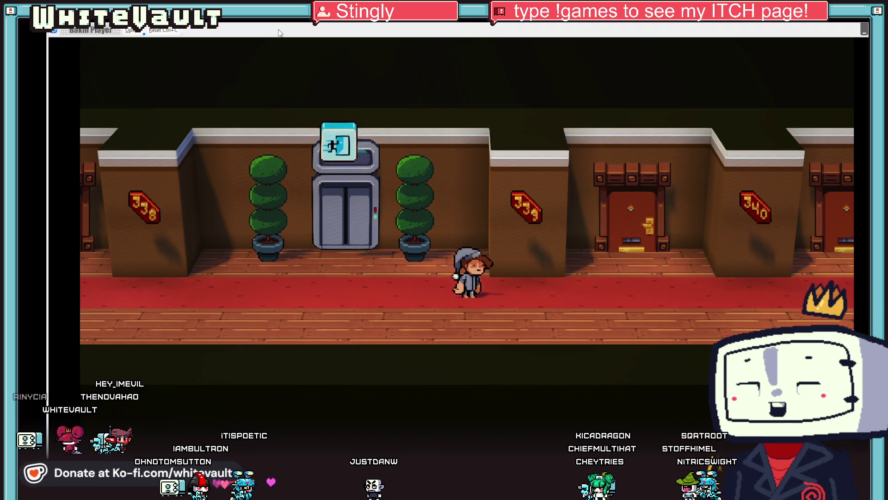
Step: Walk past room 341 to the hallway's end, return toward the elevator, and end the test play
key("Right")
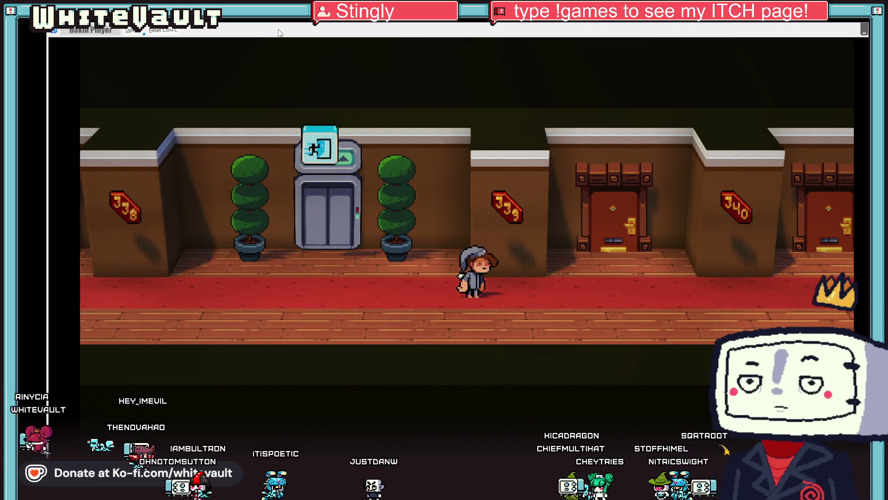
key("Left")
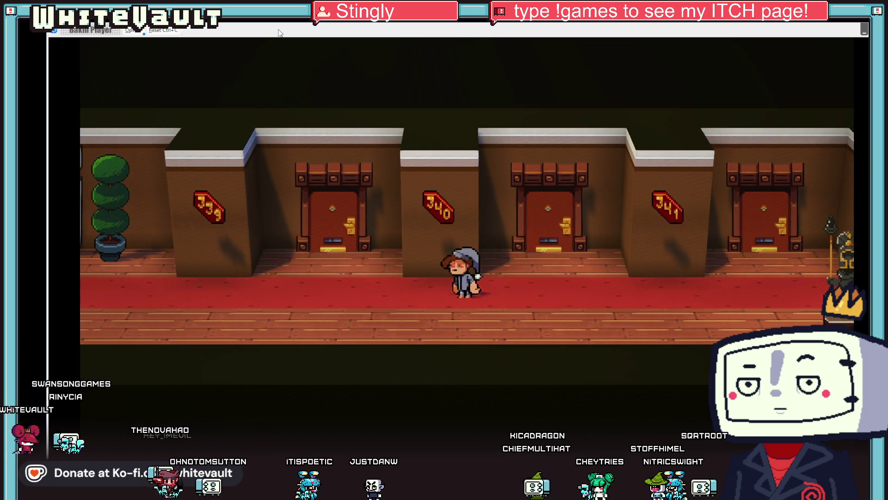
key("Right")
key("Left")
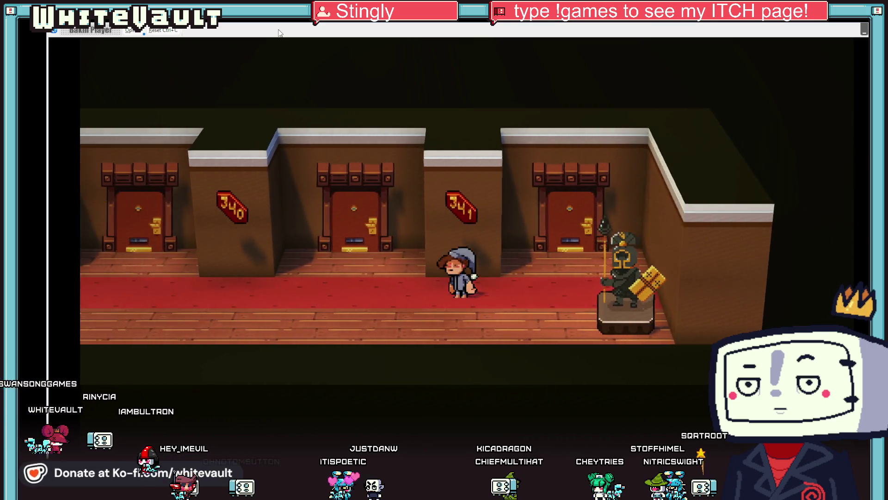
key("Left")
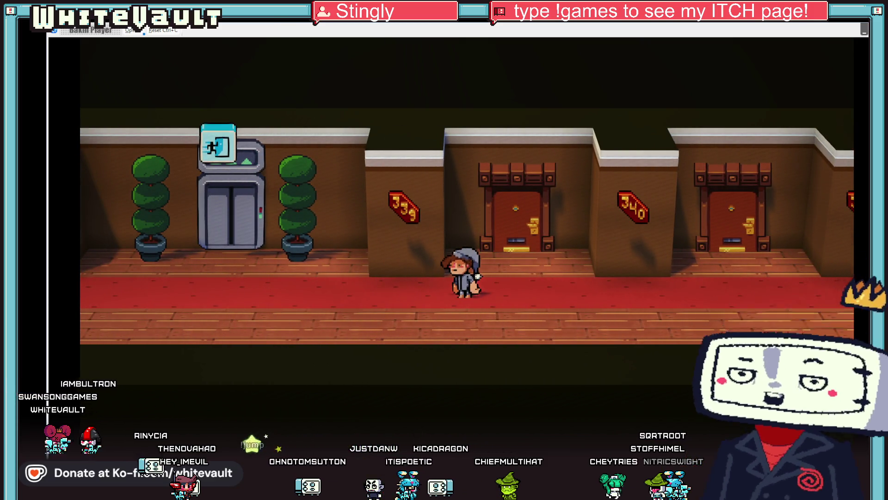
key("alt+F4")
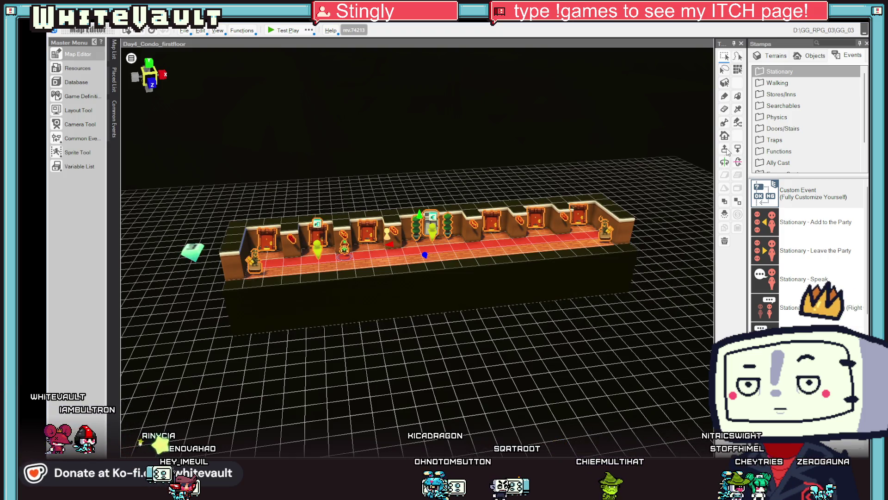
Step: Select the hallway terrain block [0,0]-[22,4] and lower it by two levels
mouse_move(250, 261)
left_mouse_down()
mouse_move(462, 280)
mouse_move(625, 276)
left_mouse_up()
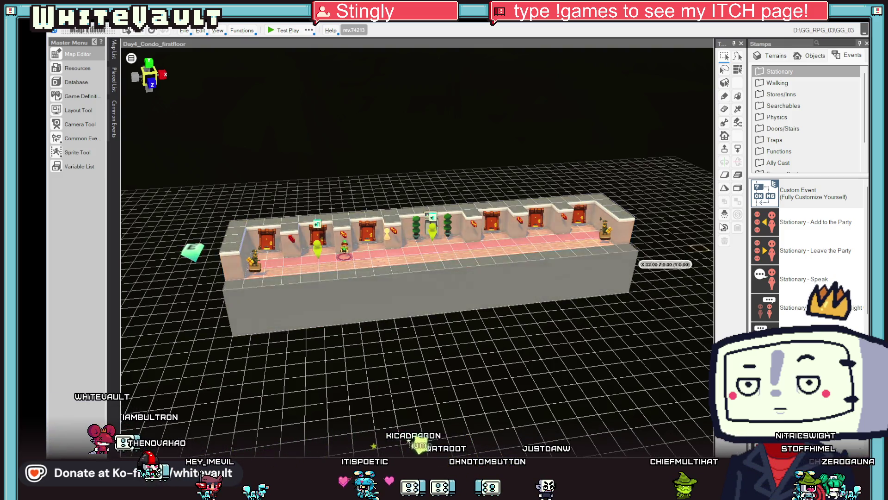
left_click(738, 149)
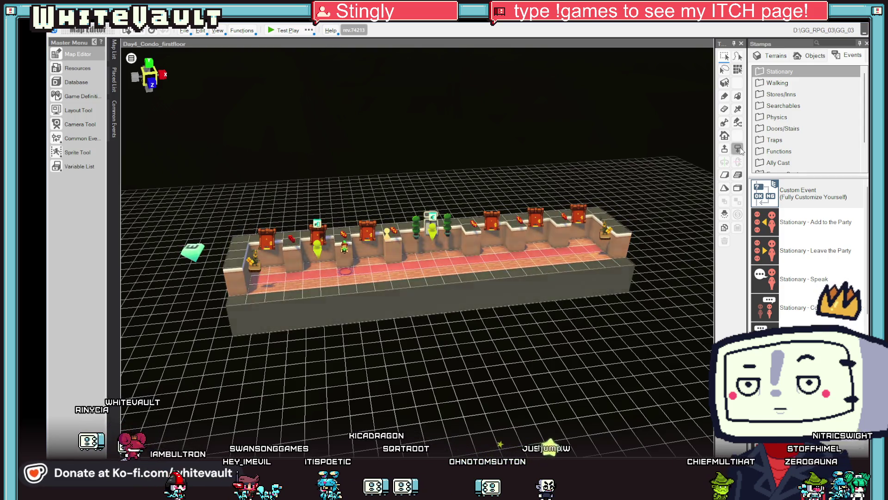
left_click(739, 149)
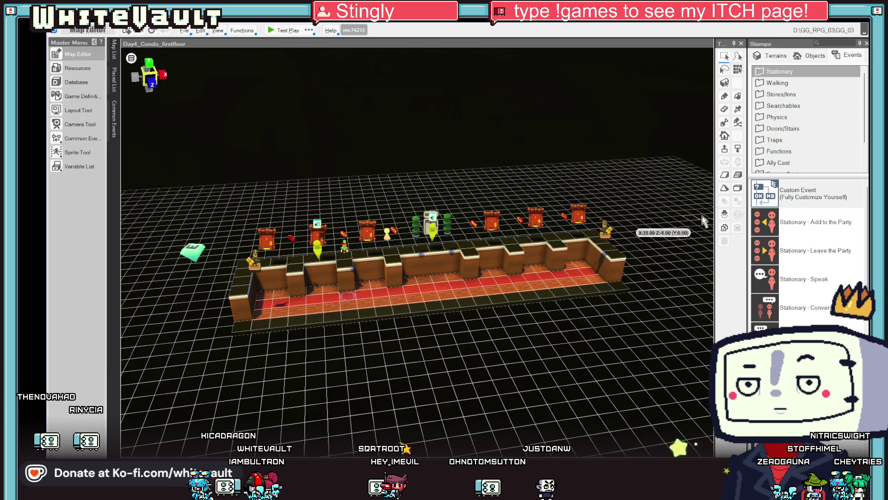
left_click(817, 56)
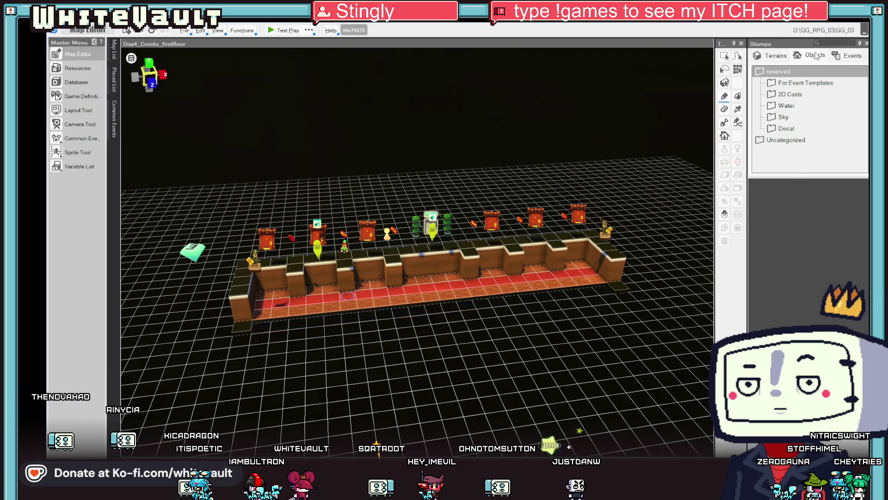
Step: Paint CB_Black ColorBlock terrain along the hallway floor's front edge
left_click(794, 83)
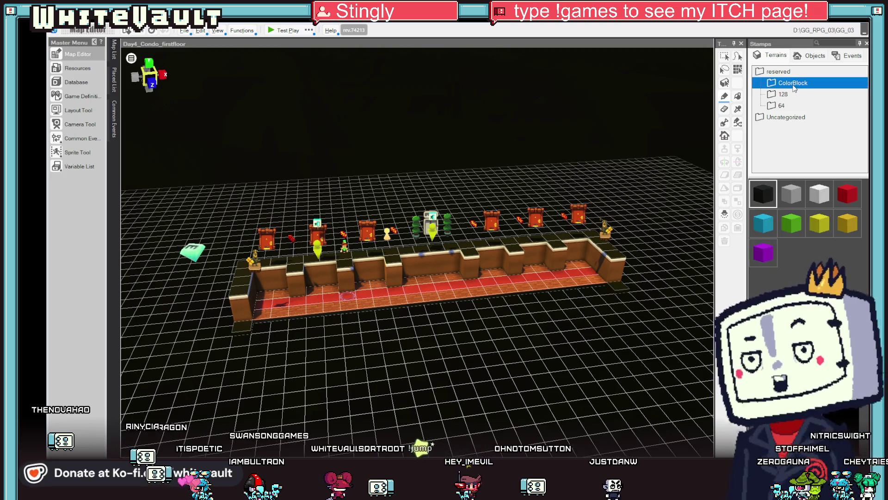
left_click(786, 117)
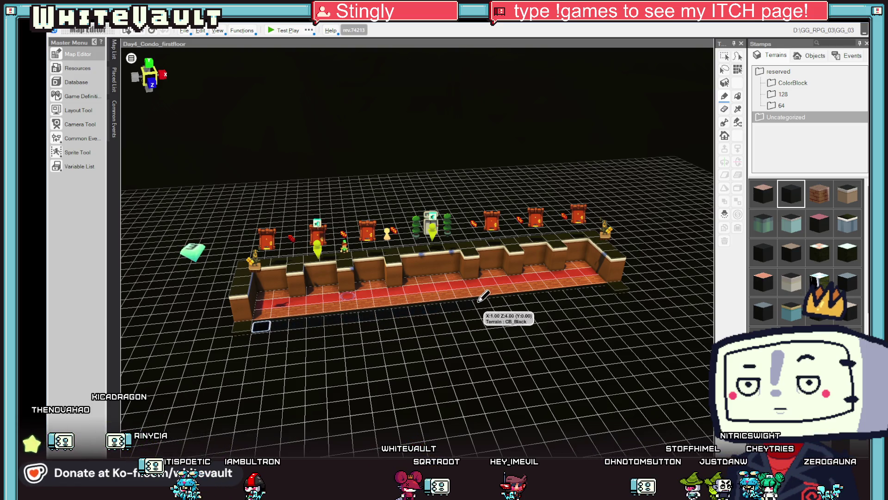
left_click_drag(566, 289, 594, 289)
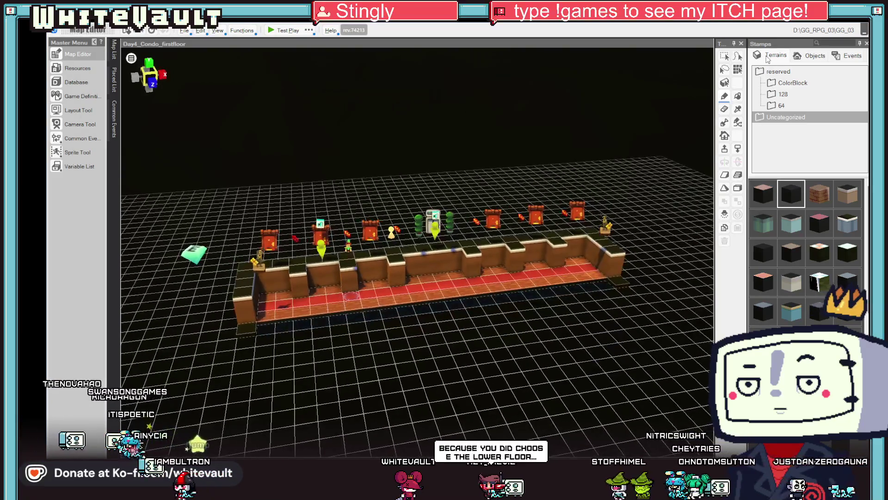
Step: Select the doors, signs and plants along the wall and lower them onto the floor
left_click(724, 56)
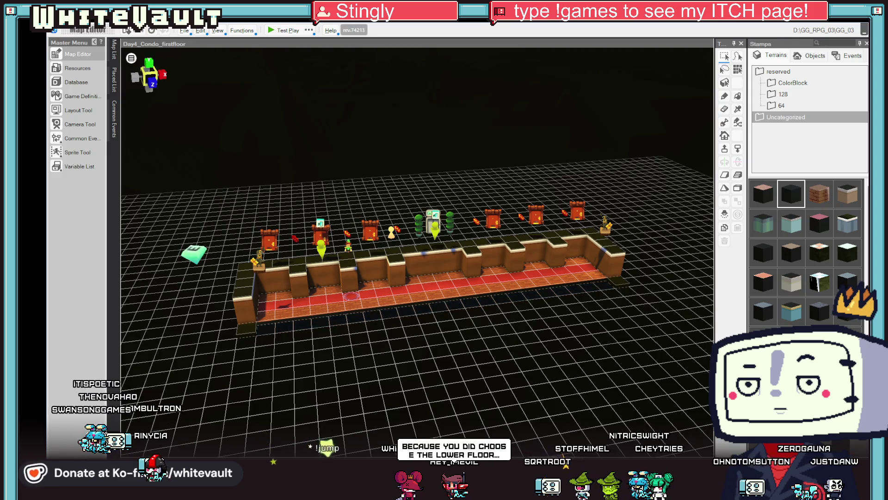
mouse_move(310, 198)
left_mouse_down()
mouse_move(541, 303)
mouse_move(673, 310)
mouse_move(673, 290)
left_mouse_up()
left_click(737, 149)
left_click(739, 154)
left_click(739, 154)
key("Escape")
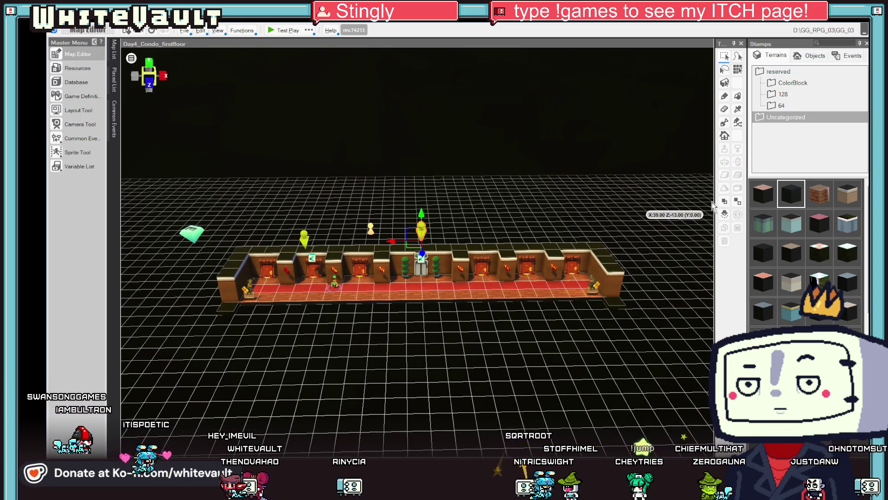
Step: Lower the door event to floor level at Y 0.25
left_click_drag(422, 216, 428, 295)
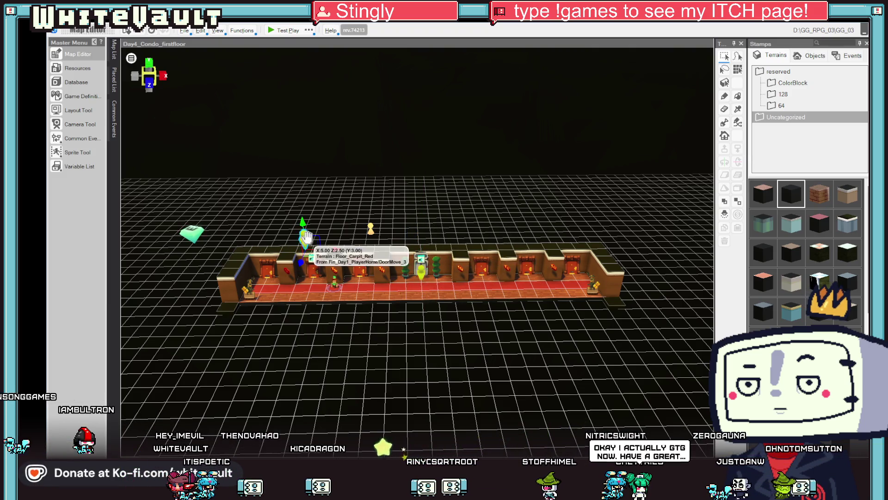
mouse_move(334, 308)
left_mouse_down()
mouse_move(416, 368)
mouse_move(421, 353)
mouse_move(415, 363)
mouse_move(379, 279)
mouse_move(252, 326)
mouse_move(276, 329)
left_mouse_up()
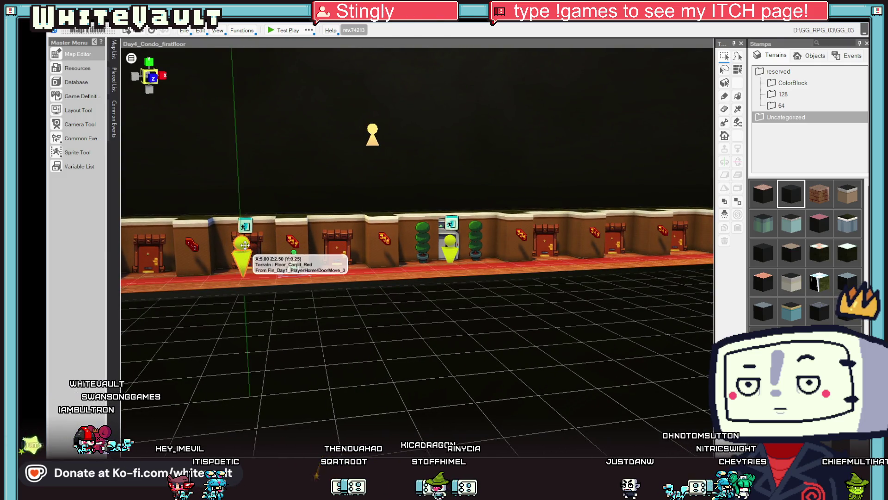
left_click(450, 250)
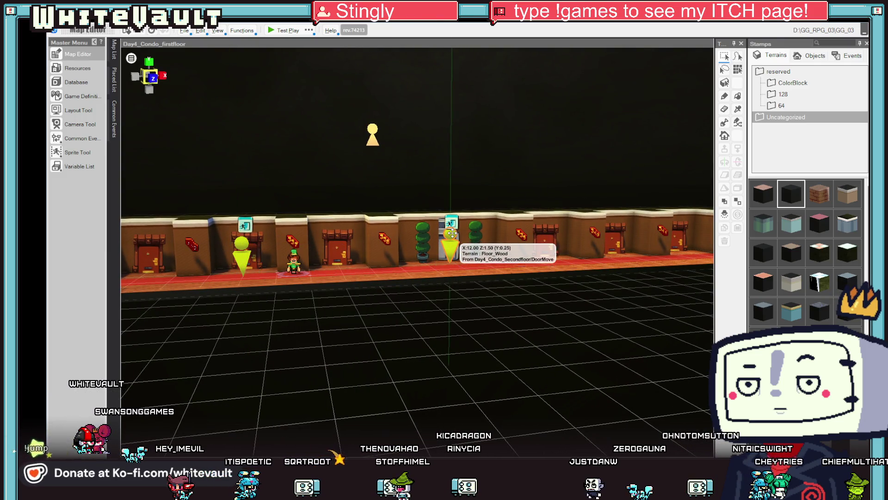
left_click_drag(452, 232, 494, 357)
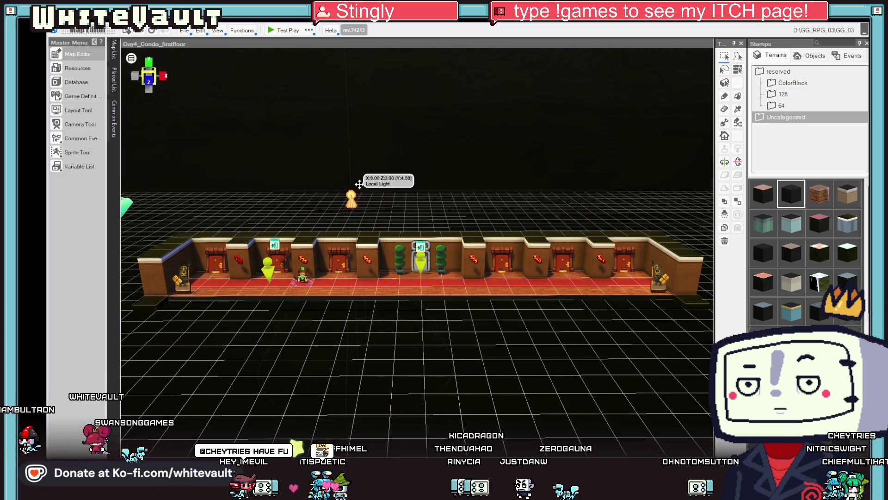
Step: Move the Local Light from X 9 to X 11 and start a test play
mouse_move(375, 231)
left_mouse_down()
mouse_move(398, 252)
mouse_move(439, 265)
left_mouse_up()
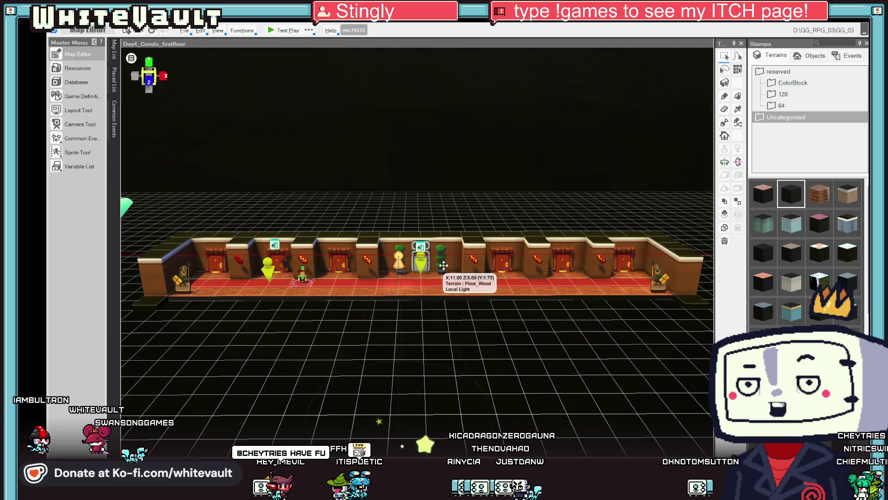
mouse_move(329, 324)
left_mouse_down()
mouse_move(326, 334)
mouse_move(203, 318)
left_mouse_up()
left_click(198, 318)
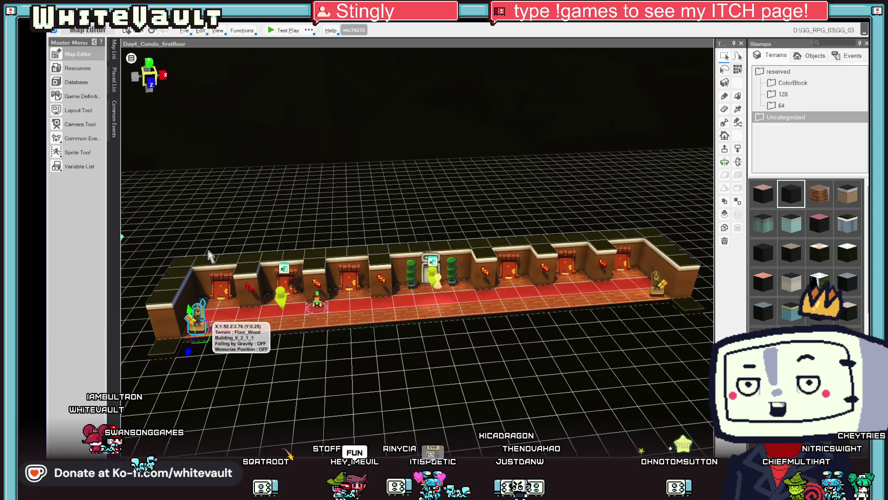
left_click(281, 30)
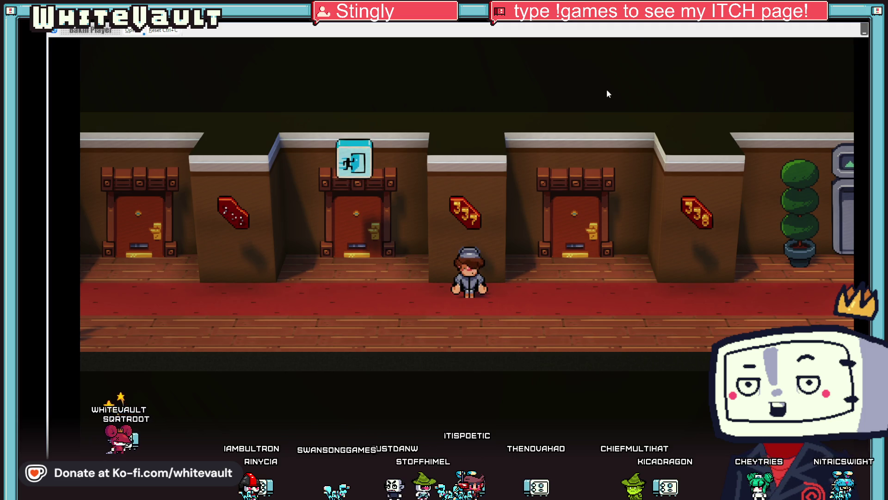
Step: Walk the character left and right along the hallway past door 338, then end the test play
key("Left")
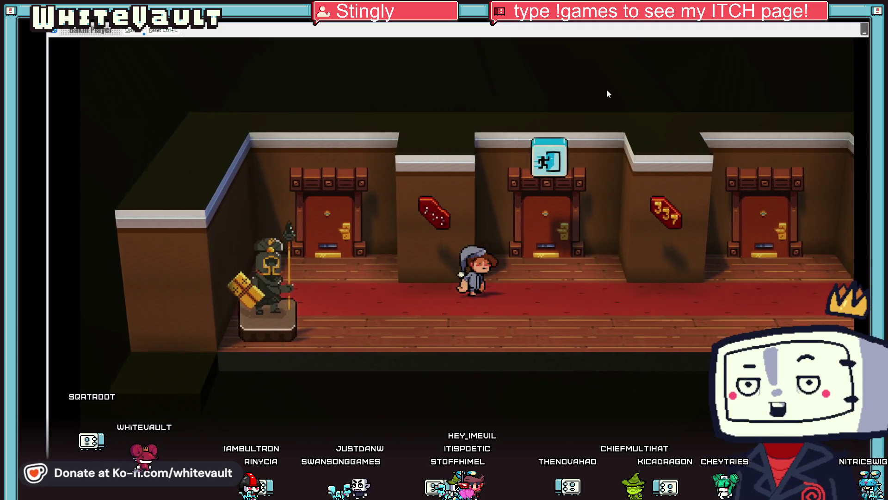
key("Right")
key("Up")
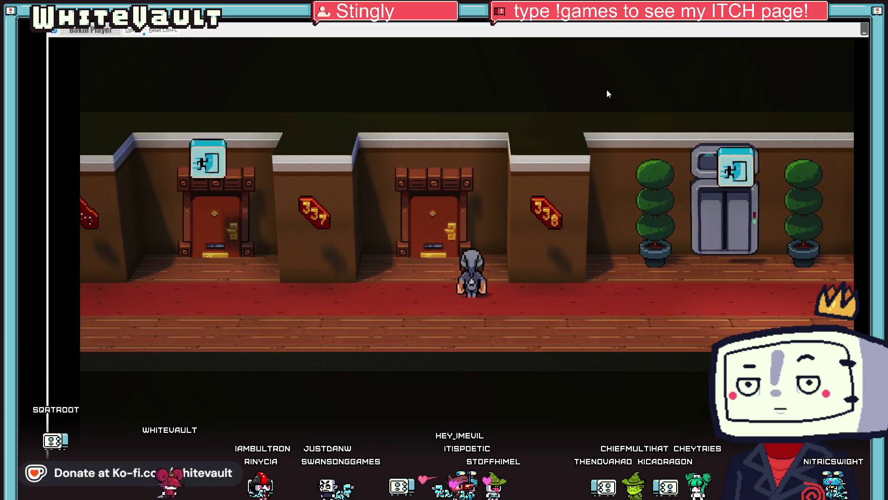
key("Right")
key("Left")
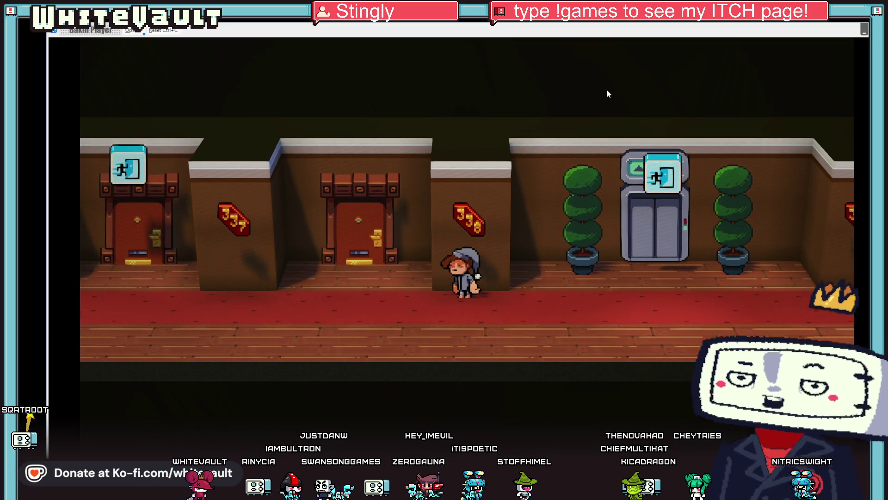
key("Left")
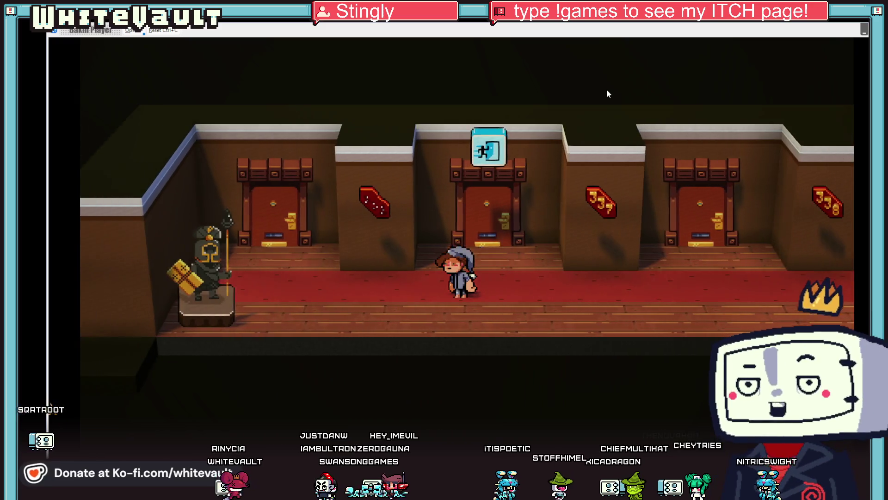
left_click(865, 30)
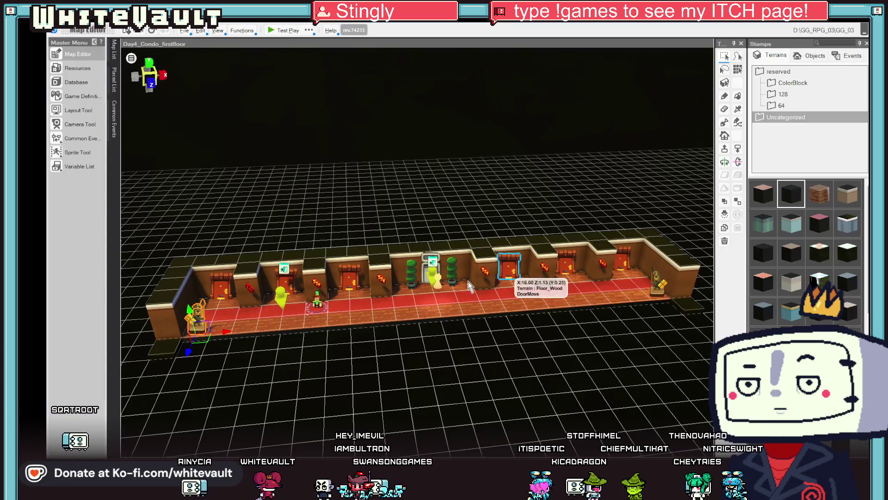
scroll(340, 366, "up", 5)
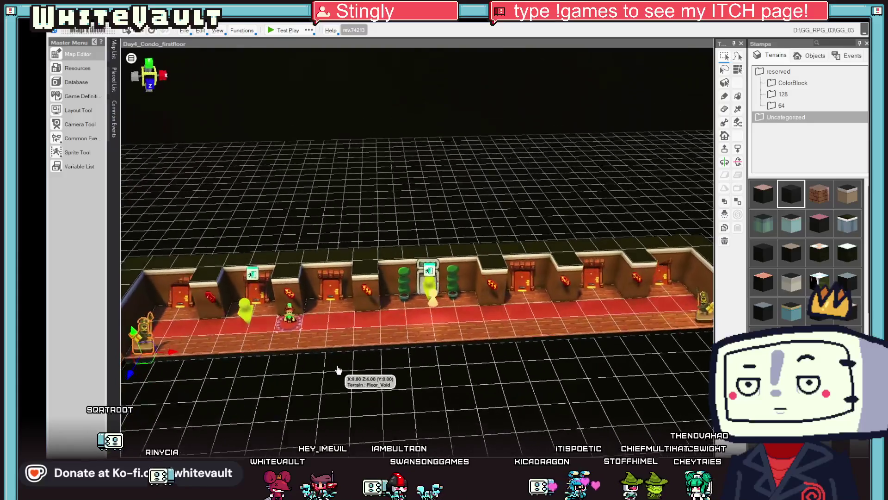
left_click(326, 345)
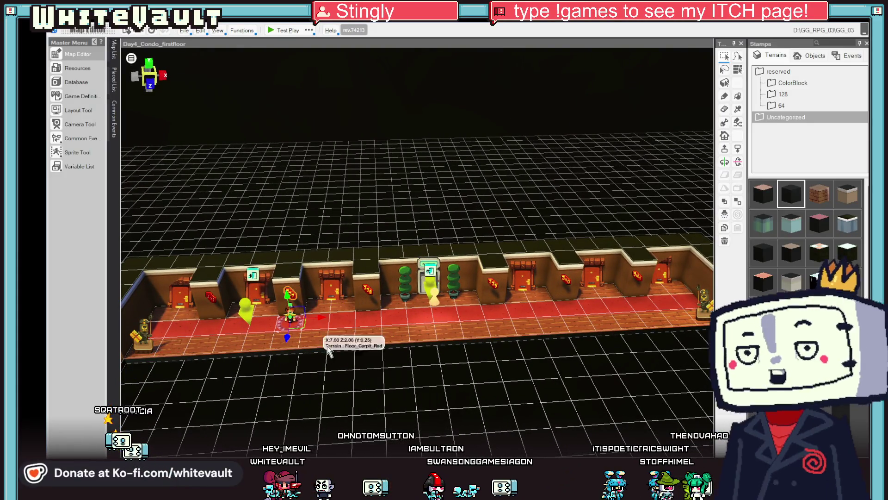
left_click(368, 299)
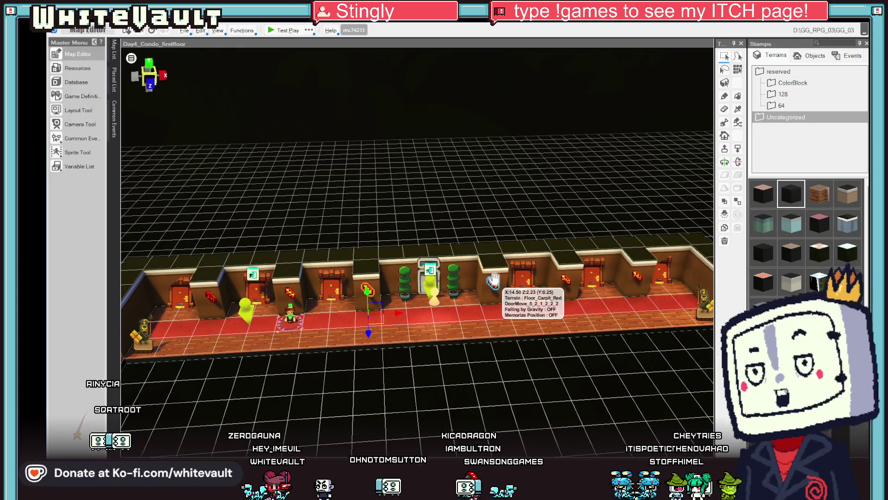
left_click(523, 278)
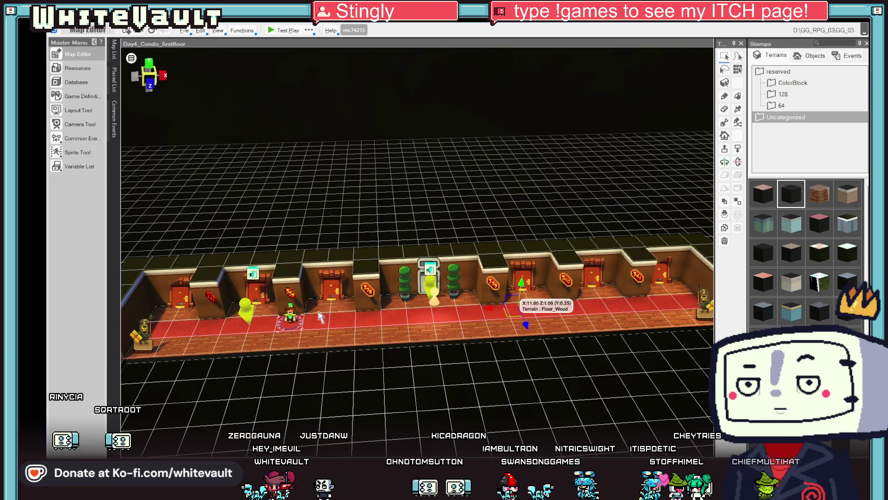
left_click_drag(397, 373, 323, 341)
left_click(256, 309)
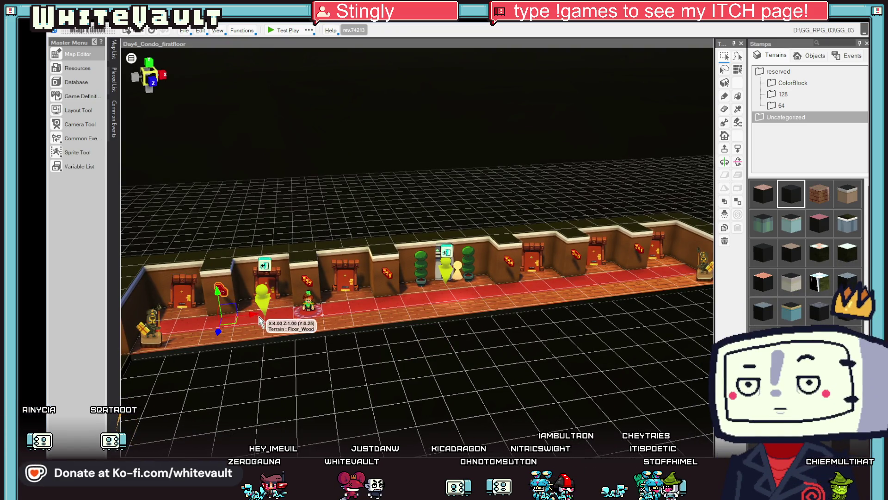
mouse_move(215, 333)
left_mouse_down()
mouse_move(214, 319)
mouse_move(214, 329)
left_mouse_up()
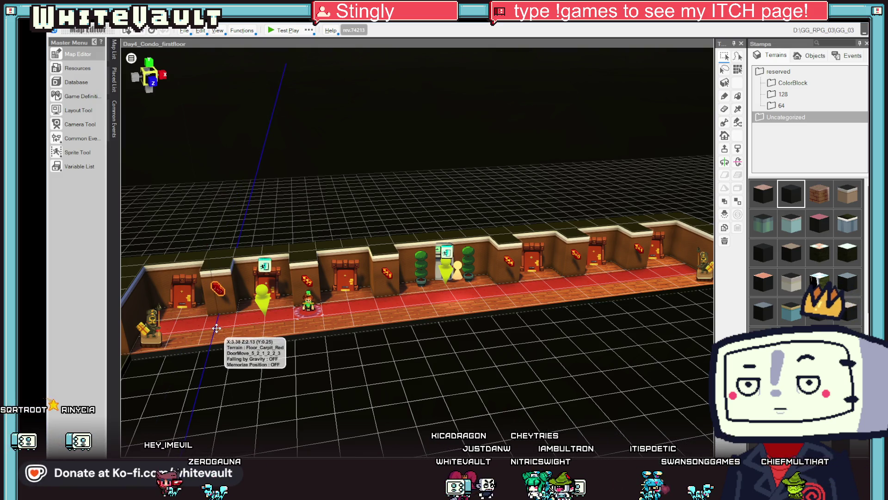
left_click(285, 321)
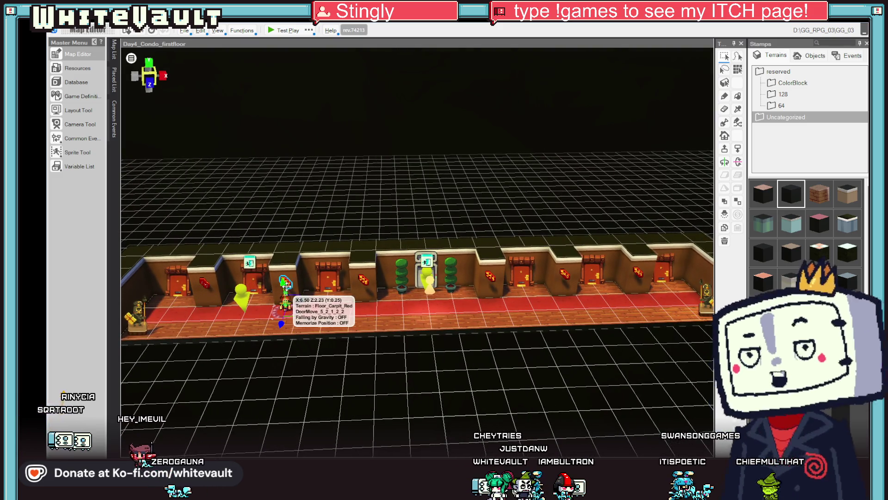
left_click(284, 320)
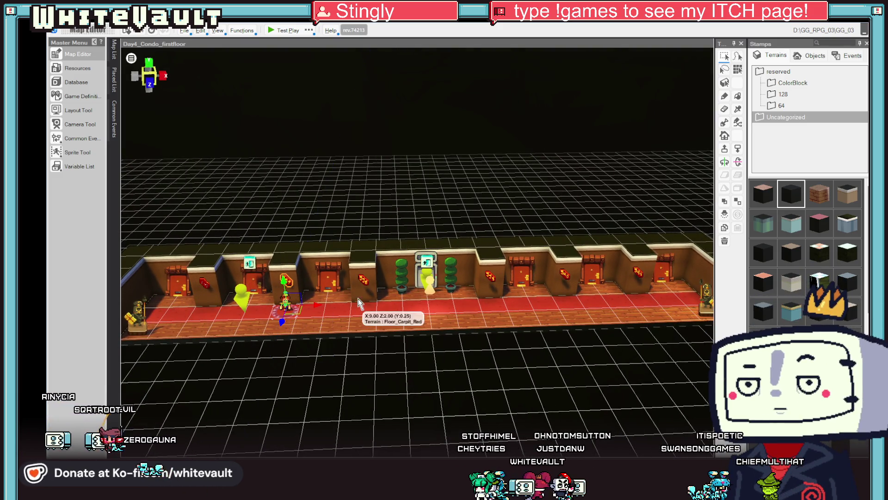
left_click(362, 284)
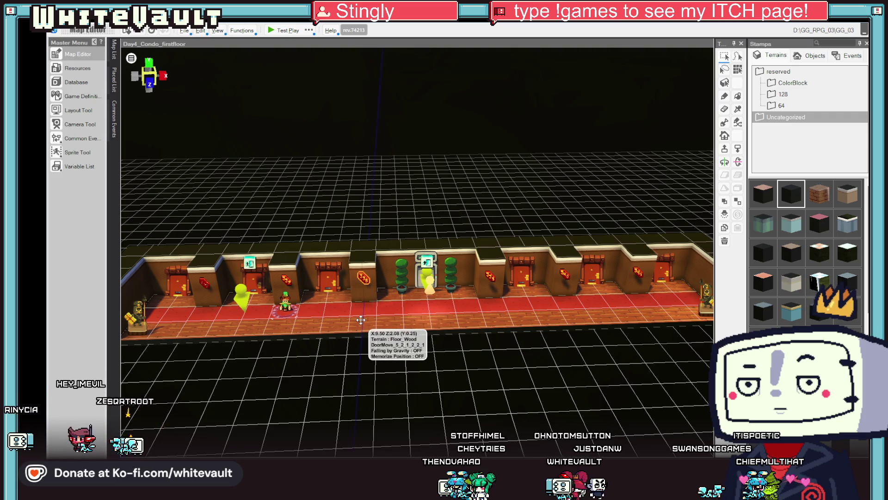